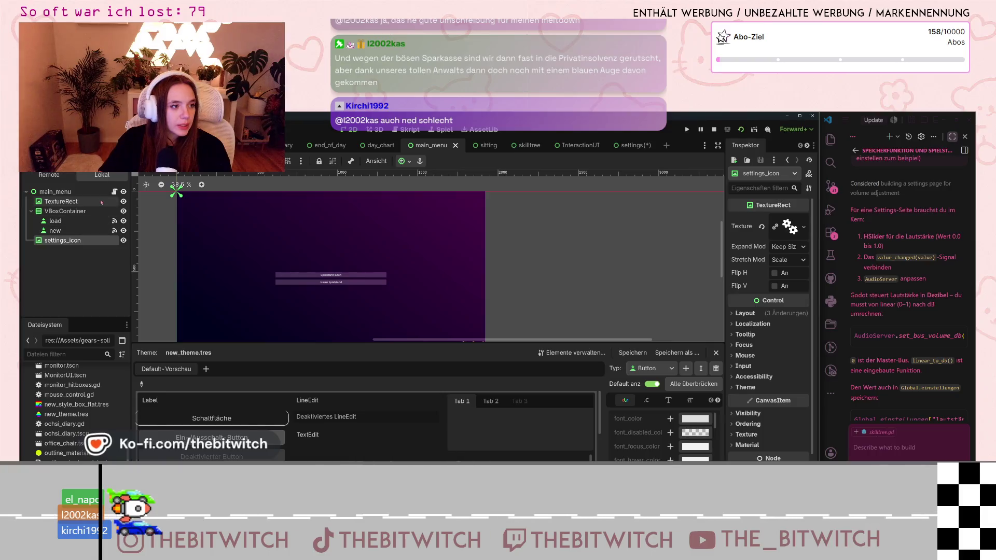
In main_menu.gd, replace line 7's scene change with 'pass #todo wenn settings instanziiert, dann show' and copy the comment.
left_click(114, 192)
scroll(354, 280, "up", 2)
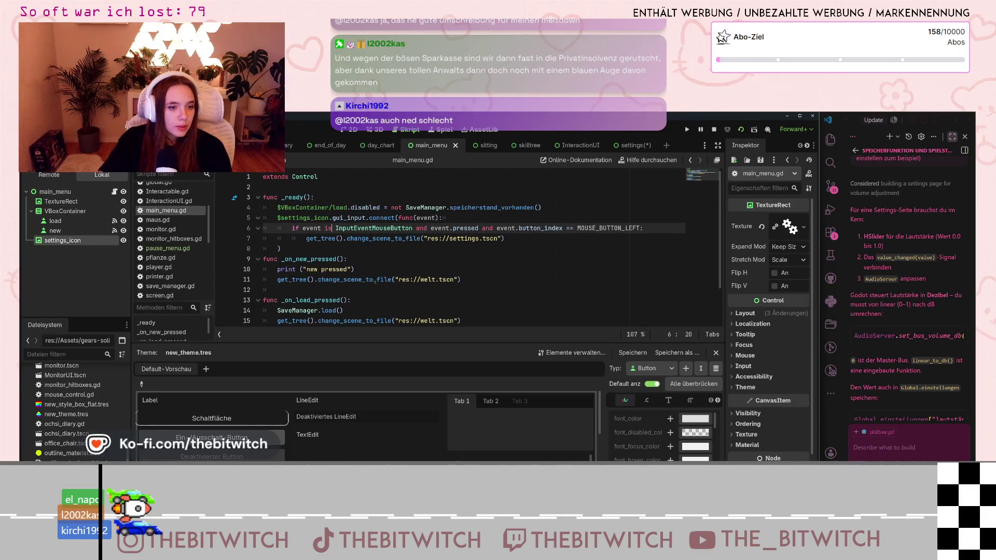
left_click_drag(306, 238, 518, 238)
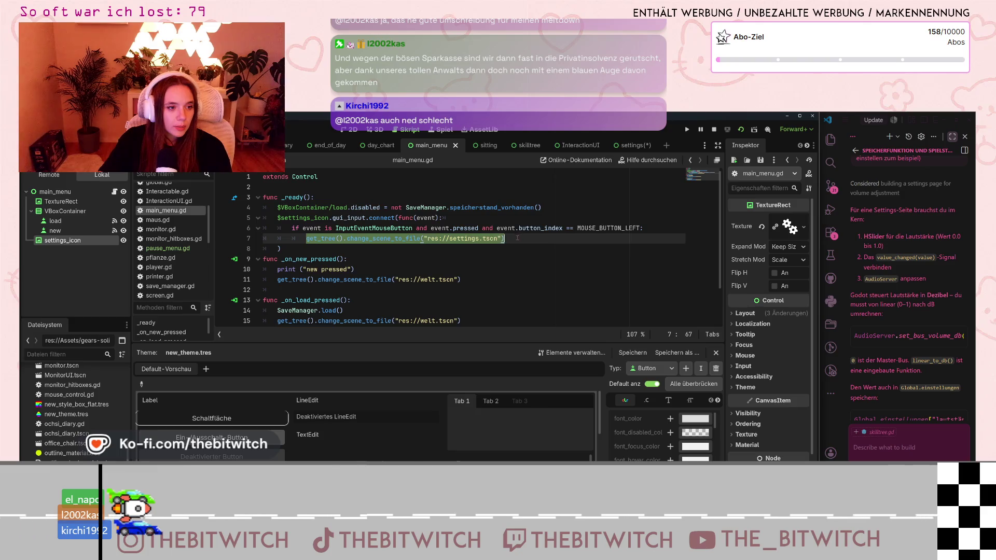
type("pass /")
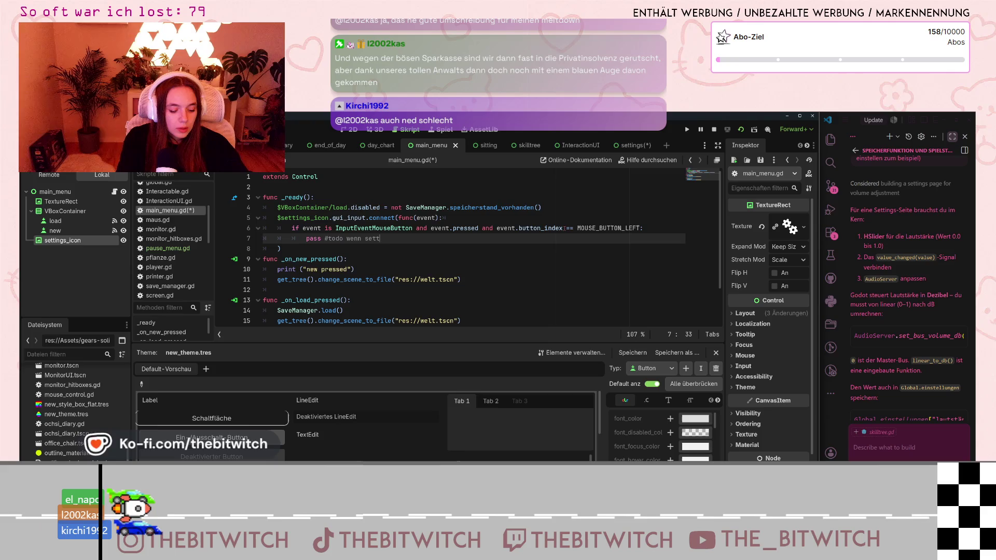
type("ings instanziiert, dann show")
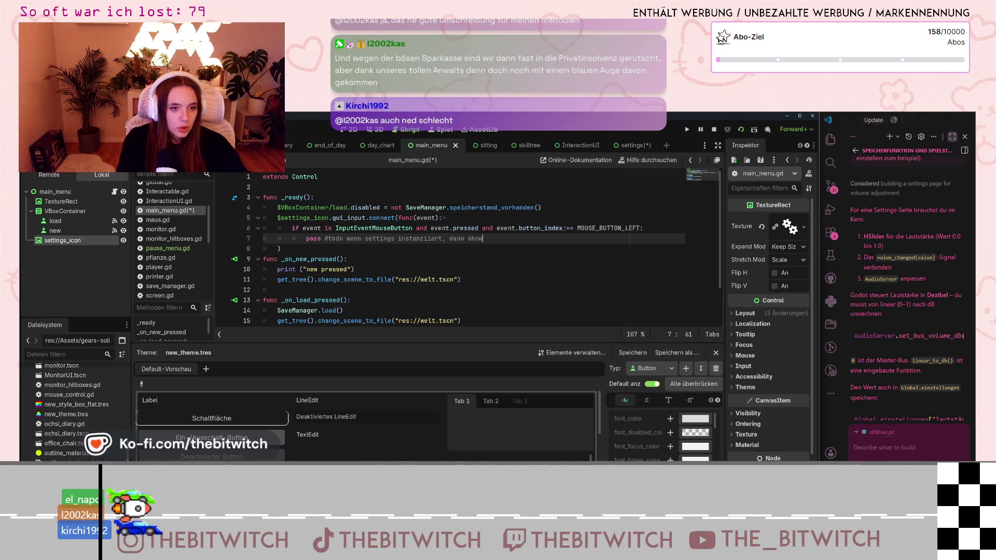
left_click_drag(494, 241, 322, 240)
key("ctrl+c")
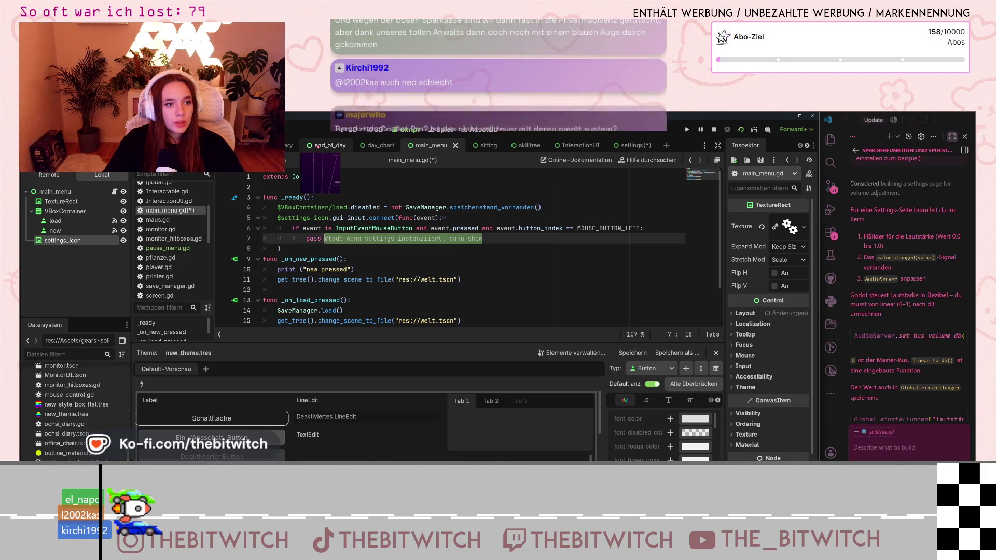
left_click(317, 146)
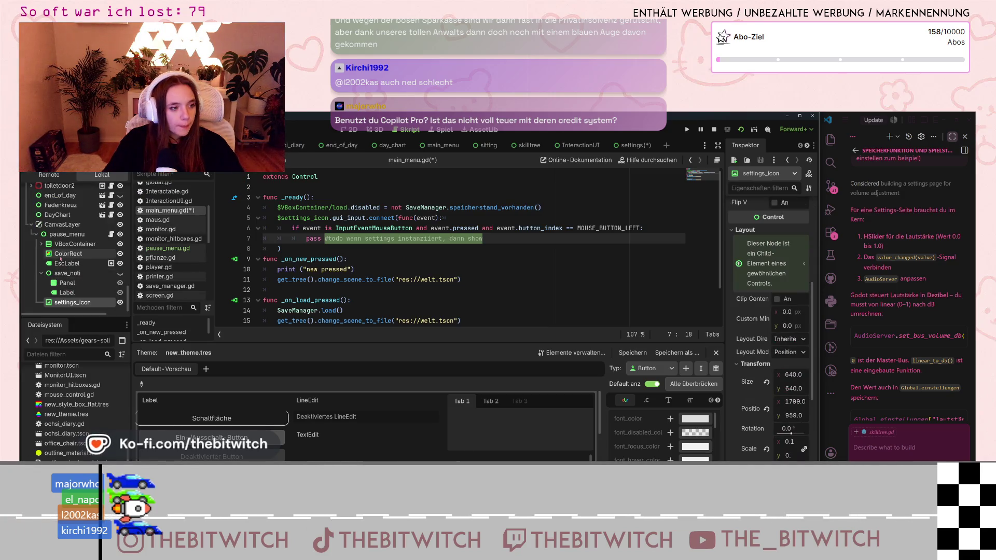
In pause_menu.gd, replace line 10's scene change with pass and the pasted todo comment.
left_click(64, 235)
left_click(111, 235)
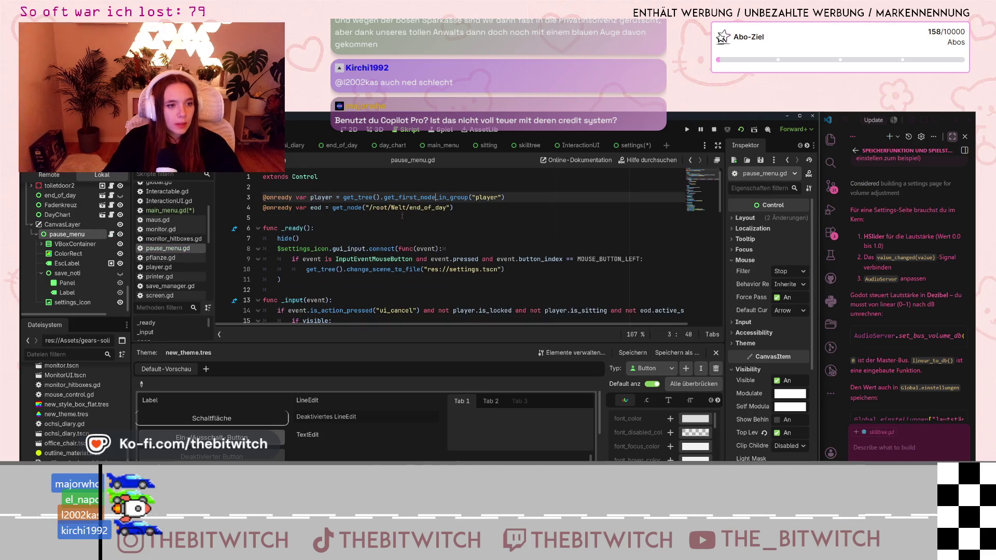
scroll(402, 216, "down", 10)
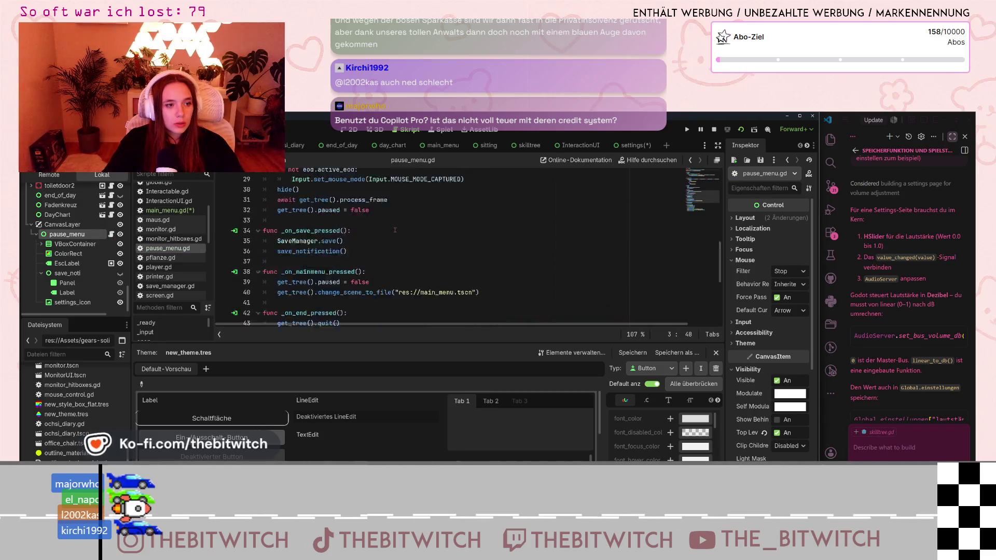
scroll(395, 230, "up", 9)
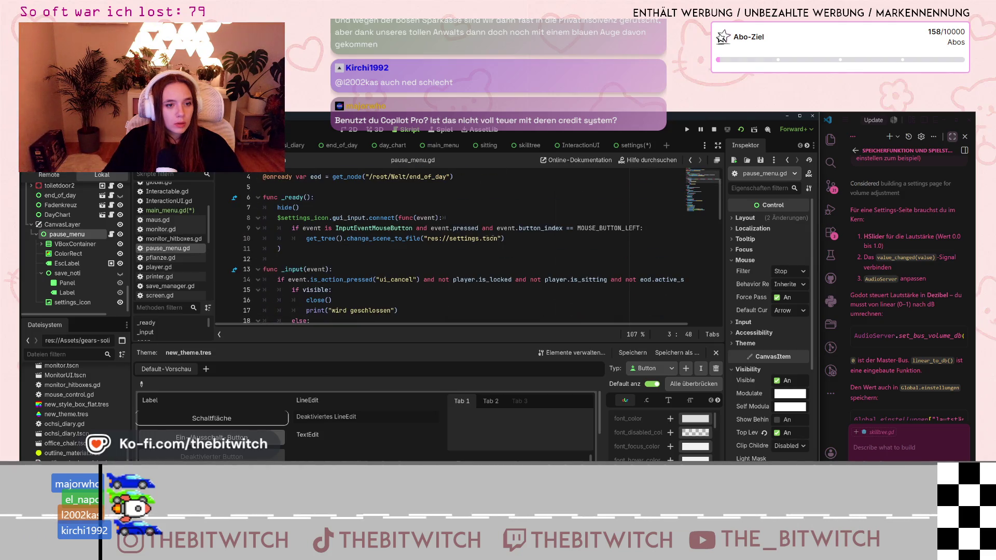
left_click_drag(505, 238, 306, 239)
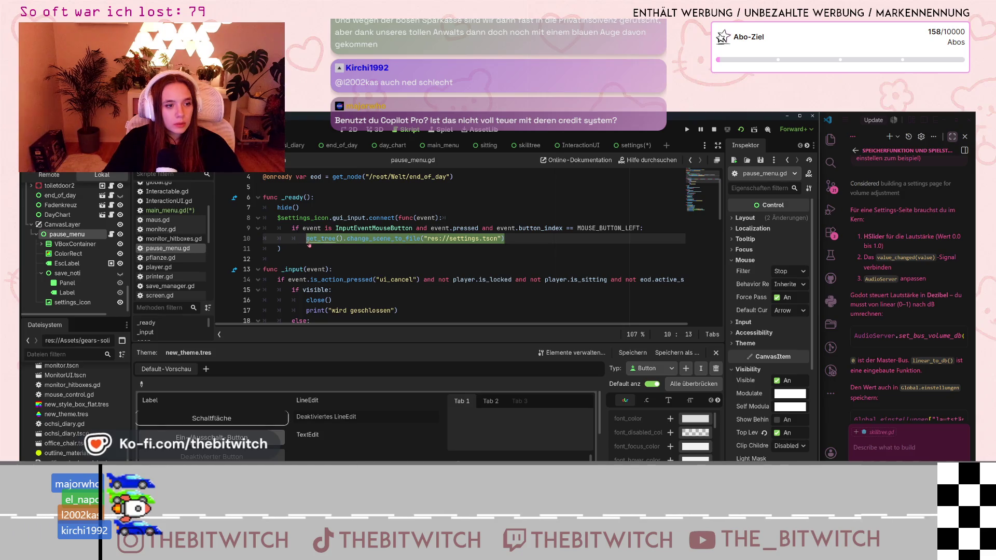
key("ctrl+v")
type("pass")
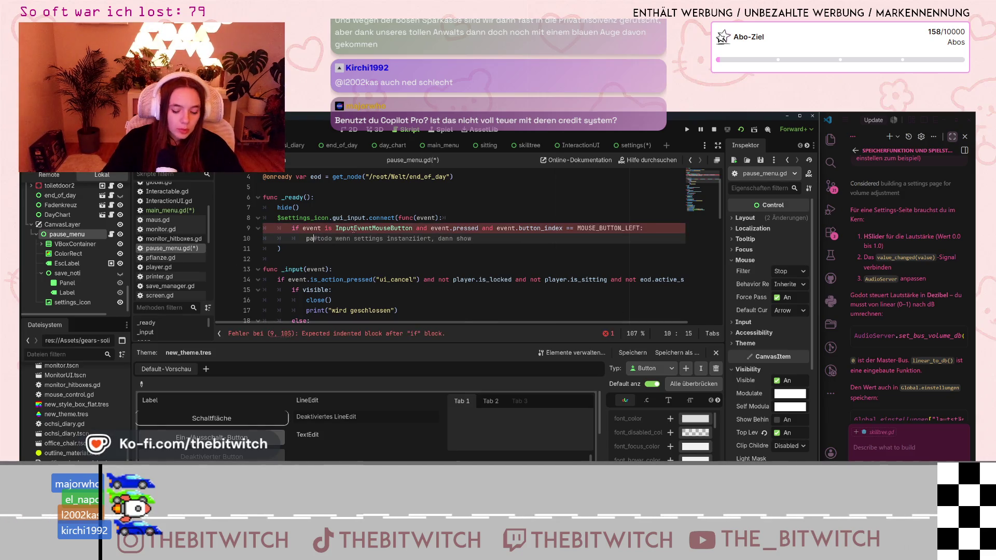
Save the script and narrow the Godot window to make room for VS Code.
left_click(444, 274)
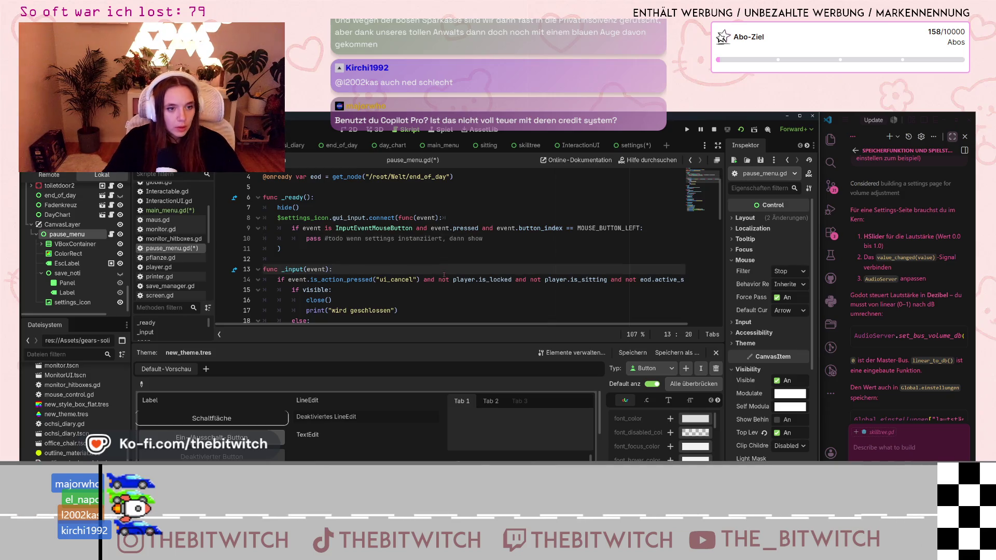
key("ctrl+s")
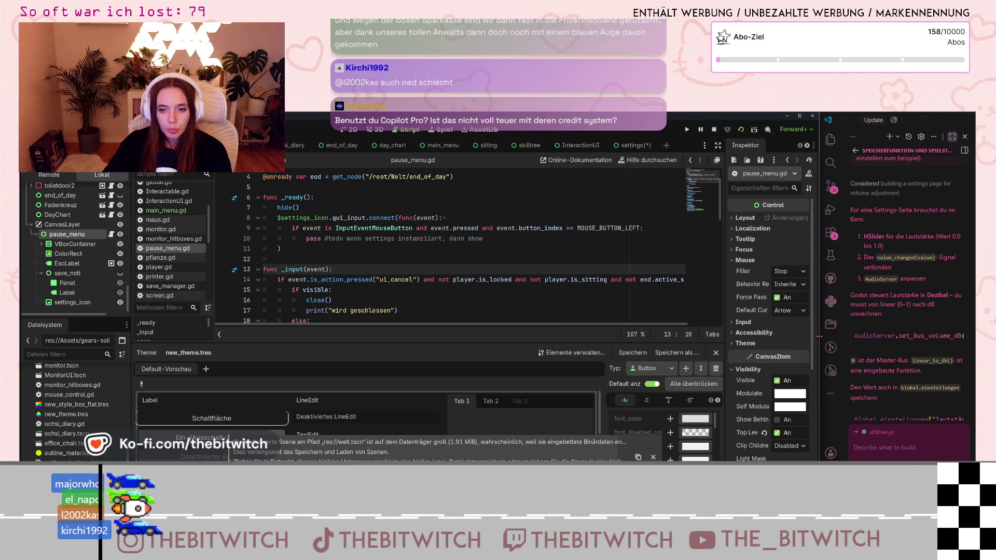
left_click_drag(814, 285, 707, 284)
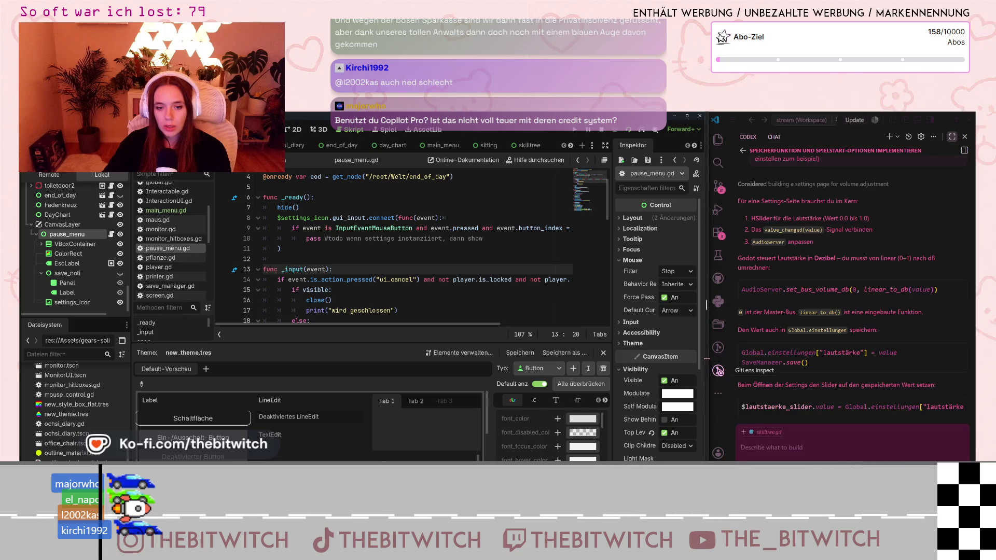
left_click_drag(707, 305, 550, 271)
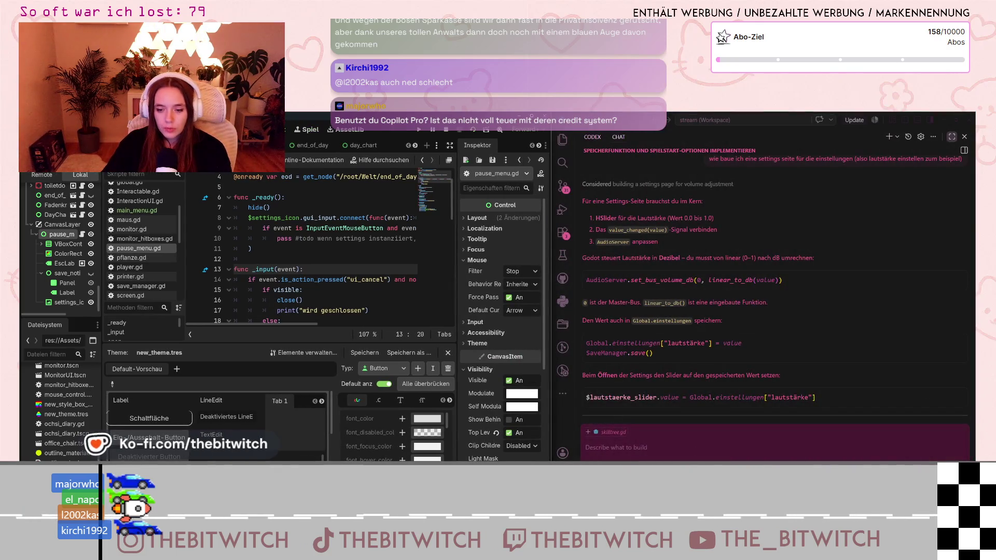
left_click(943, 466)
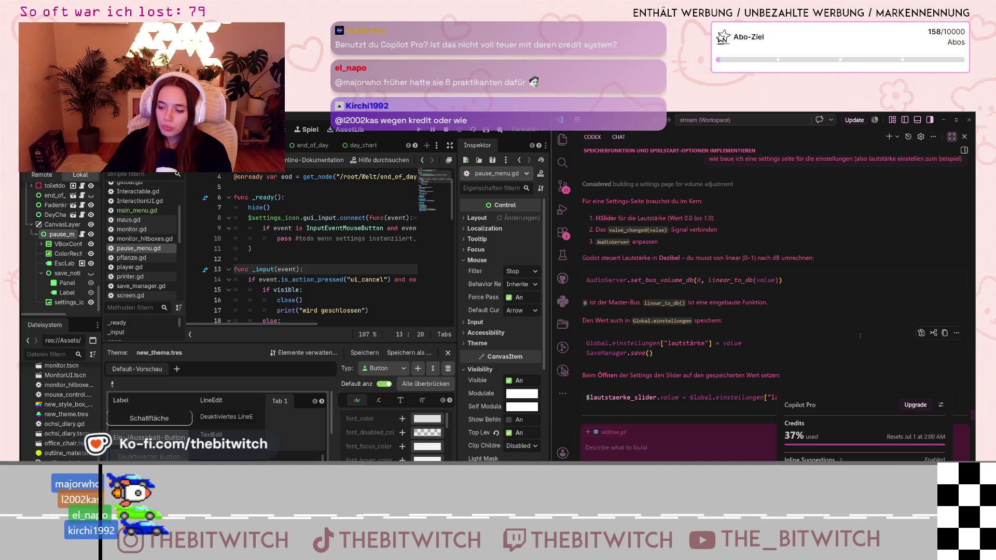
mouse_move(788, 436)
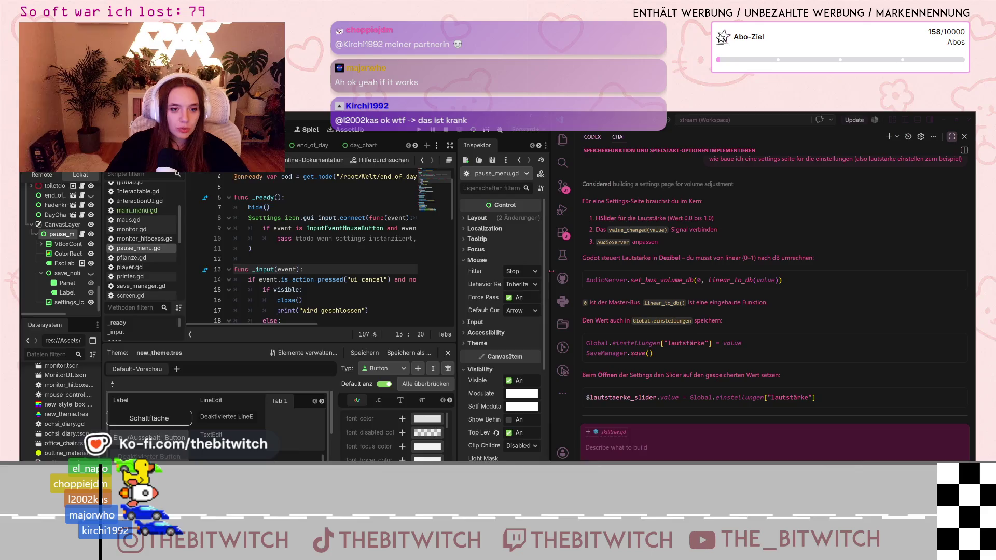
Widen Godot beside the assistant and scroll the scene tabs toward the unsaved settings scene.
left_click_drag(551, 271, 707, 271)
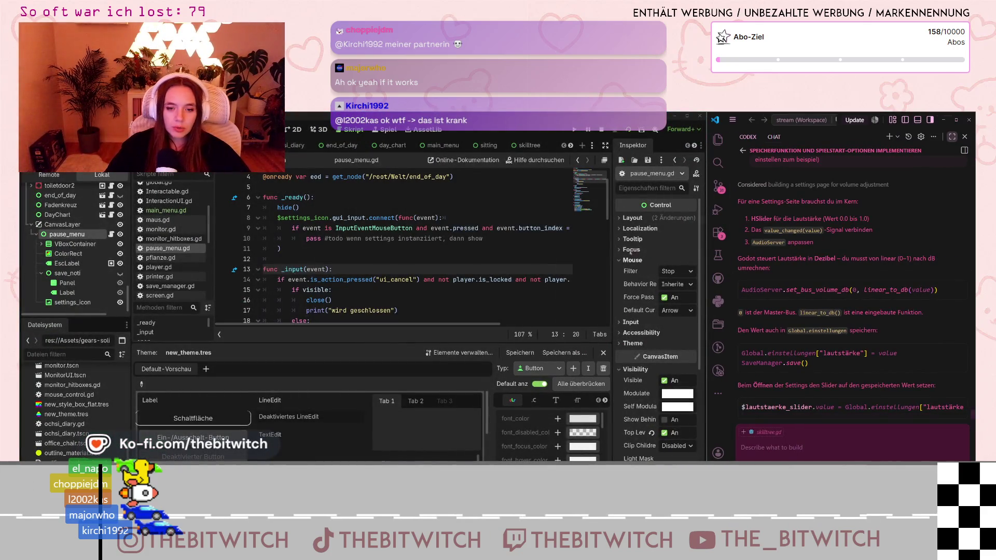
mouse_move(498, 228)
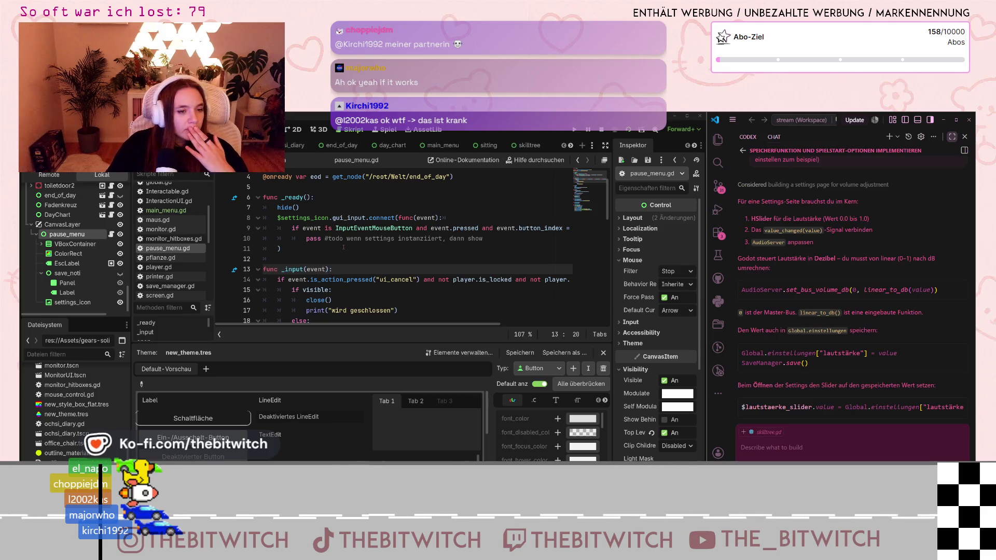
left_click(327, 252)
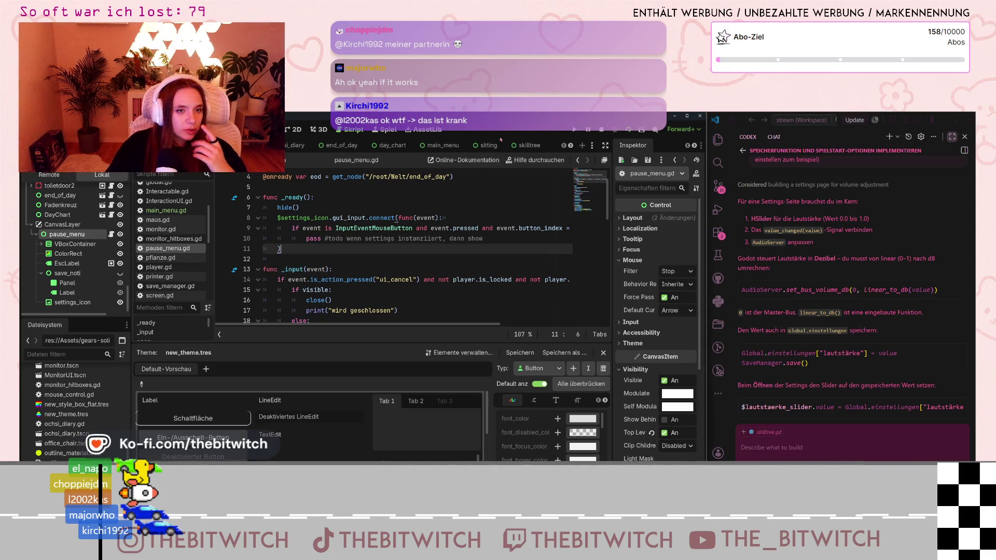
scroll(483, 146, "down", 1)
scroll(483, 145, "down", 1)
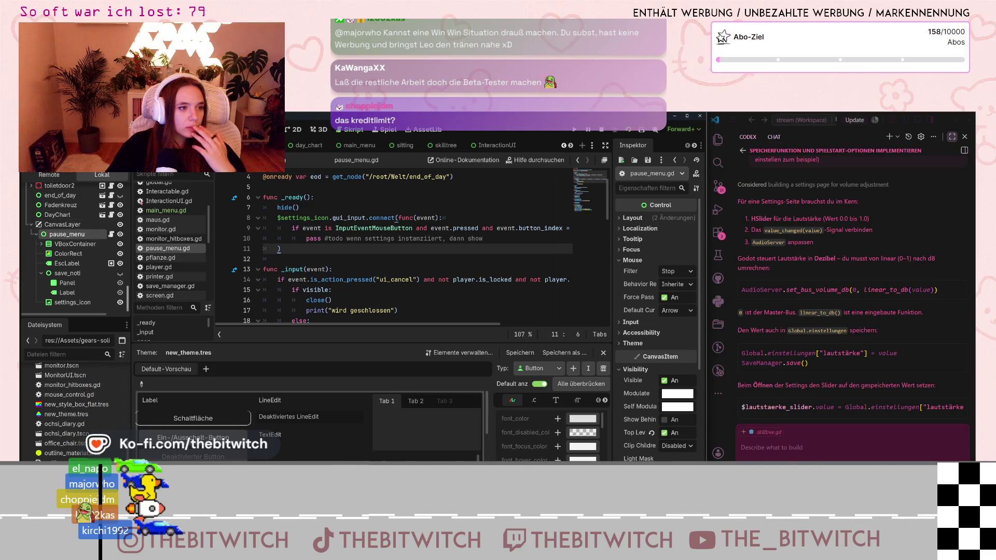
Switch to the settings scene and save it.
left_click(569, 147)
left_click(504, 145)
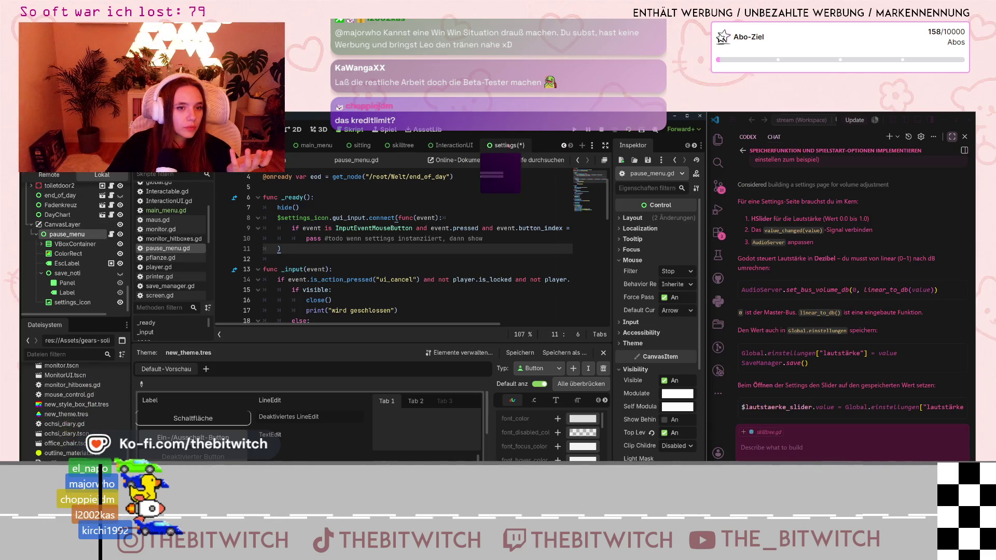
left_click(67, 245)
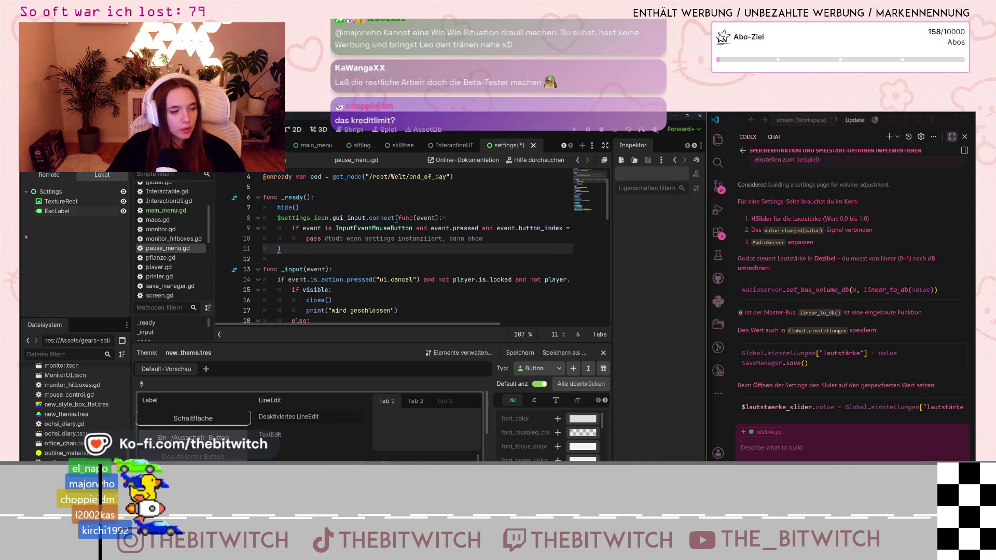
key("ctrl+s")
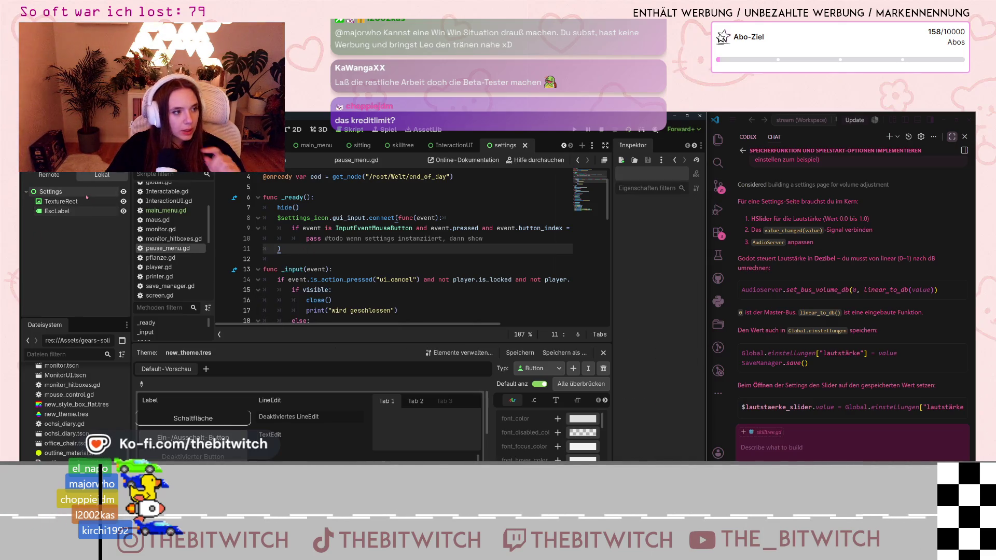
Add an HSlider child node under the Settings root node.
left_click(87, 196)
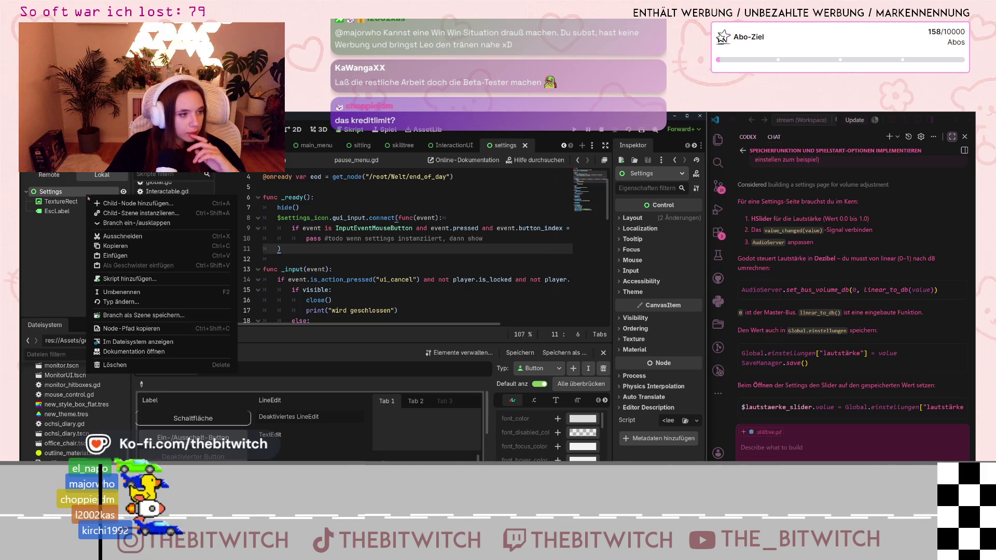
left_click(106, 204)
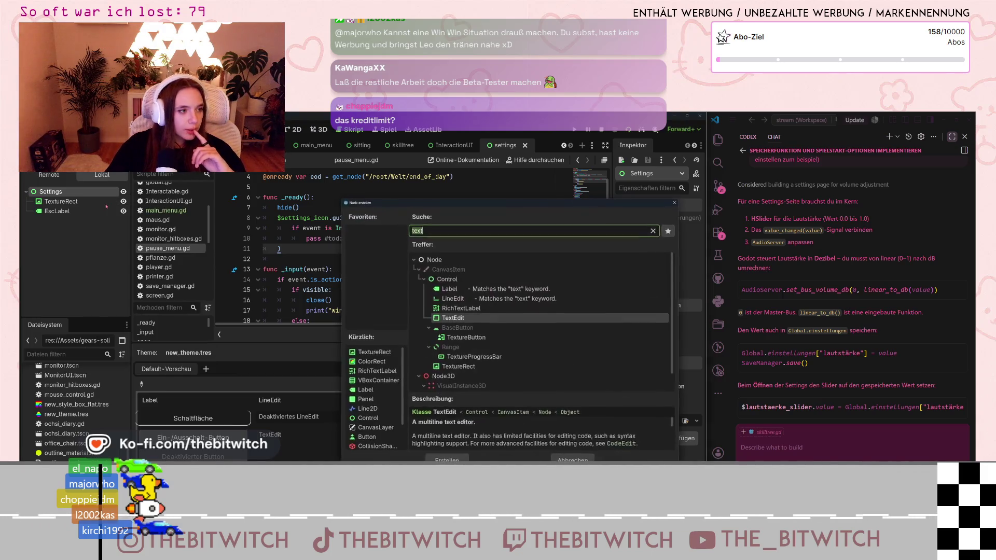
type("H")
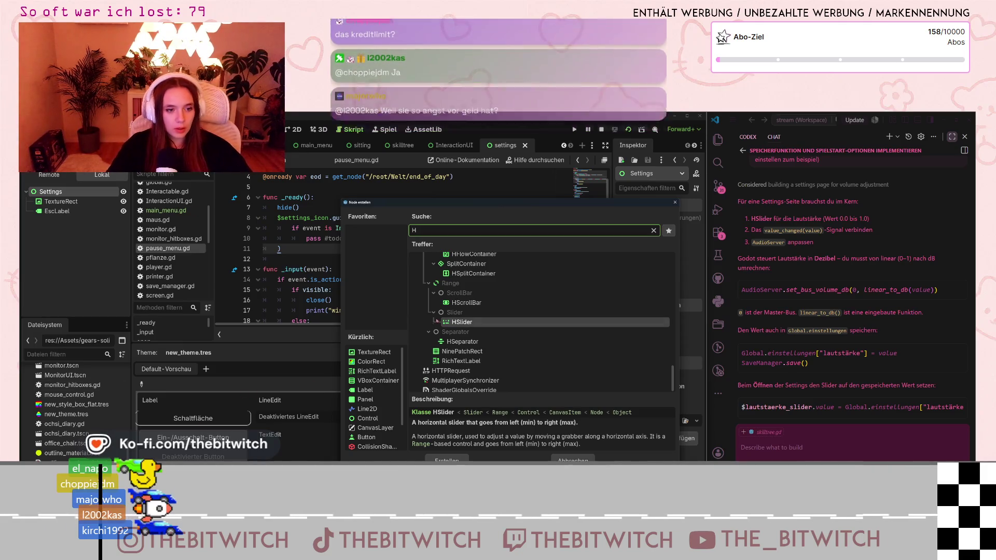
key("Return")
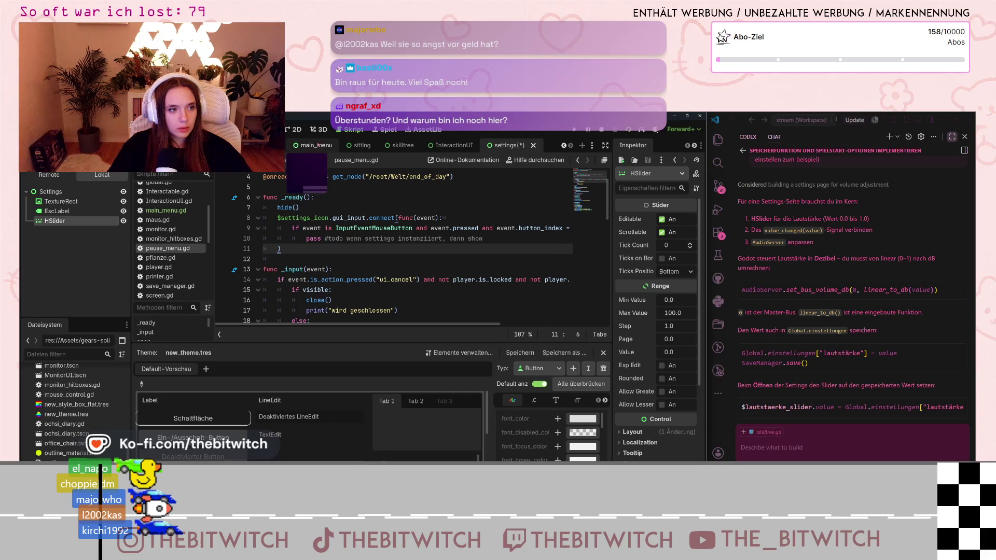
Resize and reposition the HSlider on the 2D canvas, then save the scene.
left_click(296, 129)
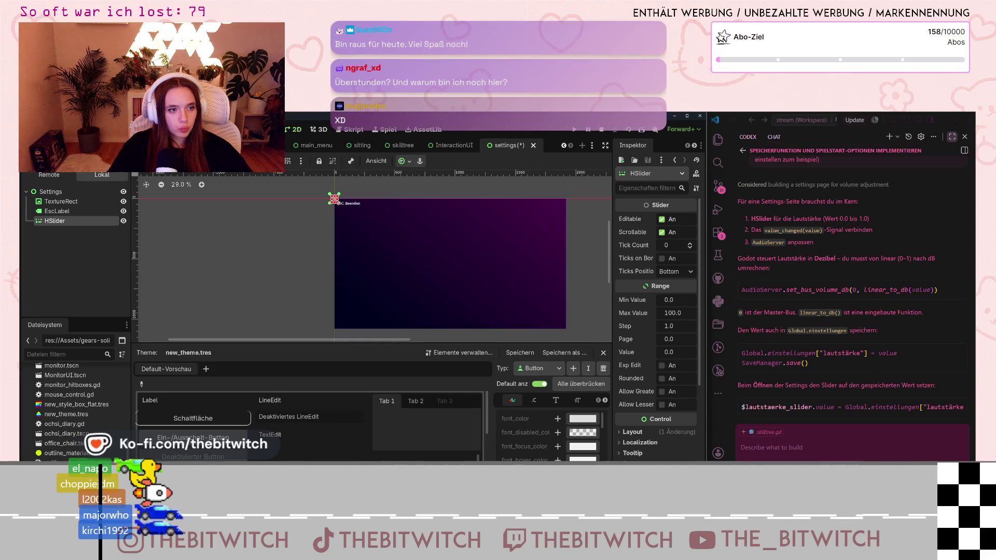
mouse_move(334, 201)
left_mouse_down()
mouse_move(335, 213)
mouse_move(396, 203)
left_mouse_up()
mouse_move(335, 203)
left_mouse_down()
mouse_move(384, 235)
mouse_move(359, 220)
left_mouse_up()
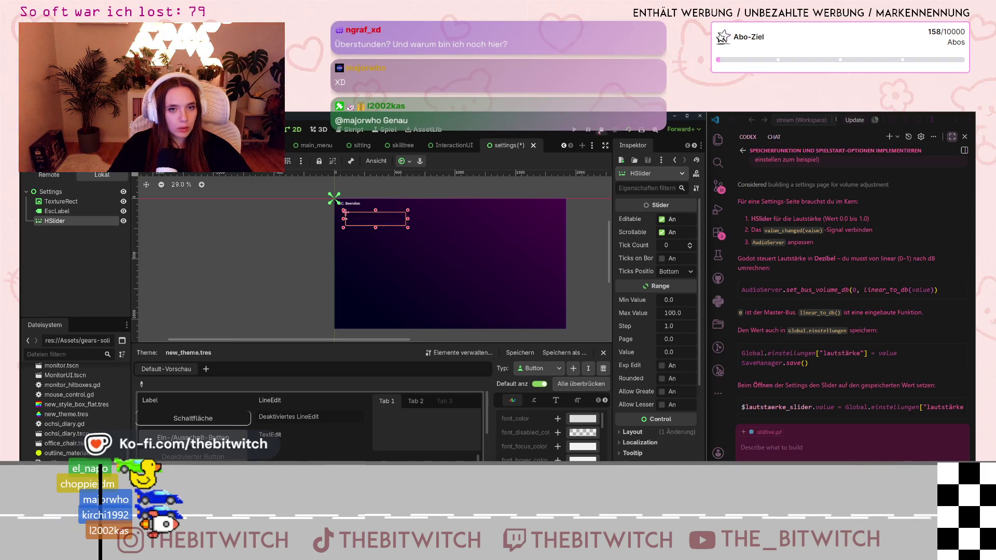
key("ctrl+s")
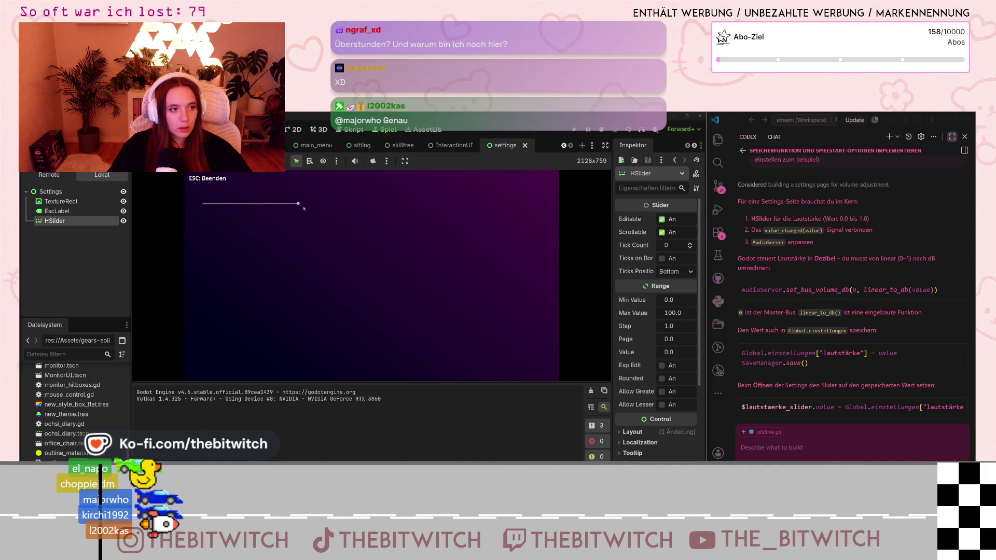
Drag the running game's slider back and forth, leaving it at its maximum.
key("ctrl")
key("ctrl")
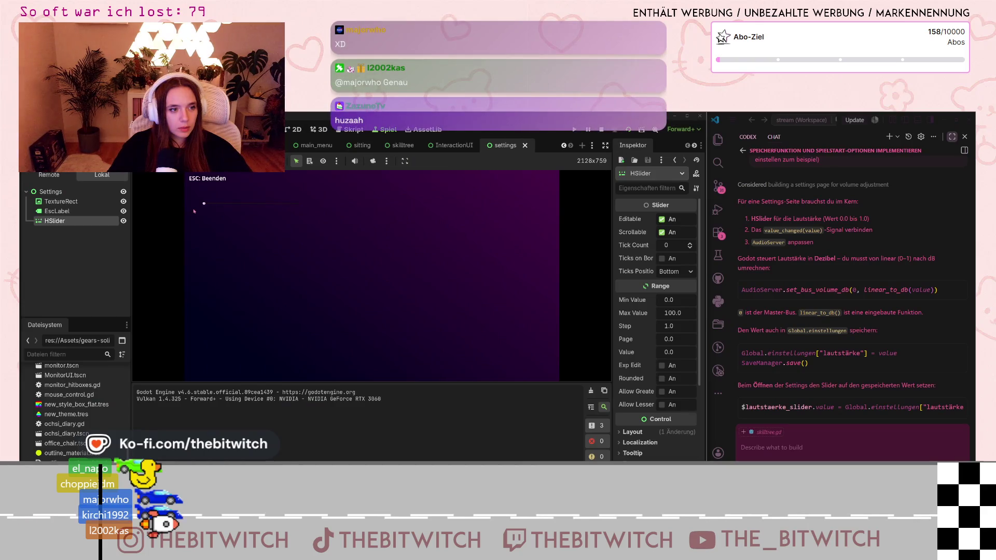
left_click_drag(194, 211, 328, 207)
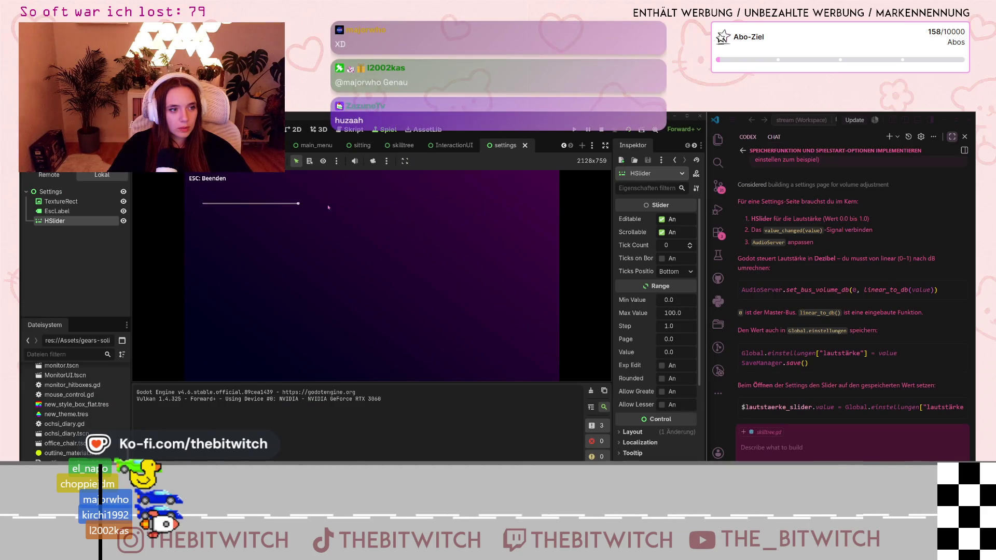
mouse_move(204, 205)
left_mouse_down()
mouse_move(256, 206)
mouse_move(232, 207)
mouse_move(311, 227)
mouse_move(231, 207)
mouse_move(304, 223)
left_mouse_up()
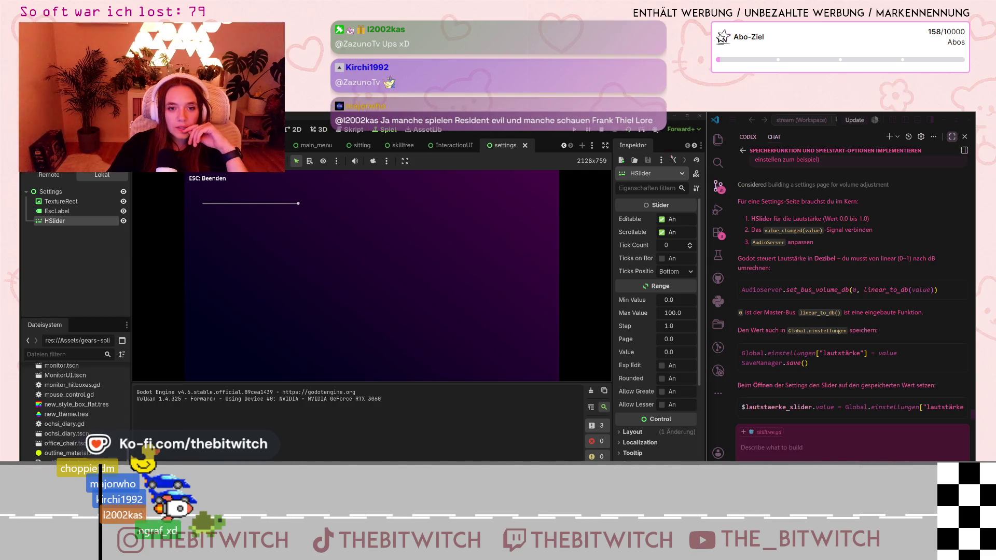
Show the HSlider's signals list in the Node dock, including value_changed.
left_click(694, 146)
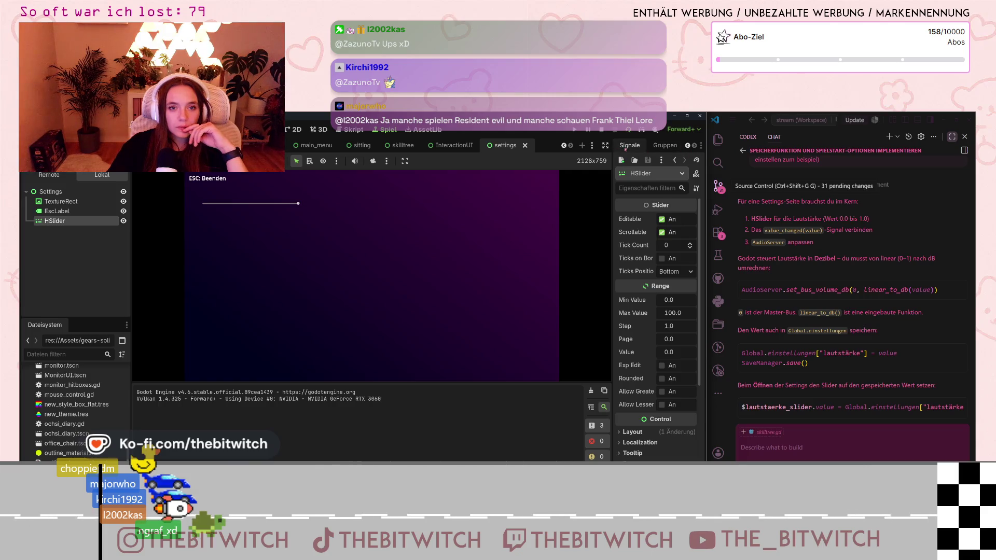
left_click(627, 147)
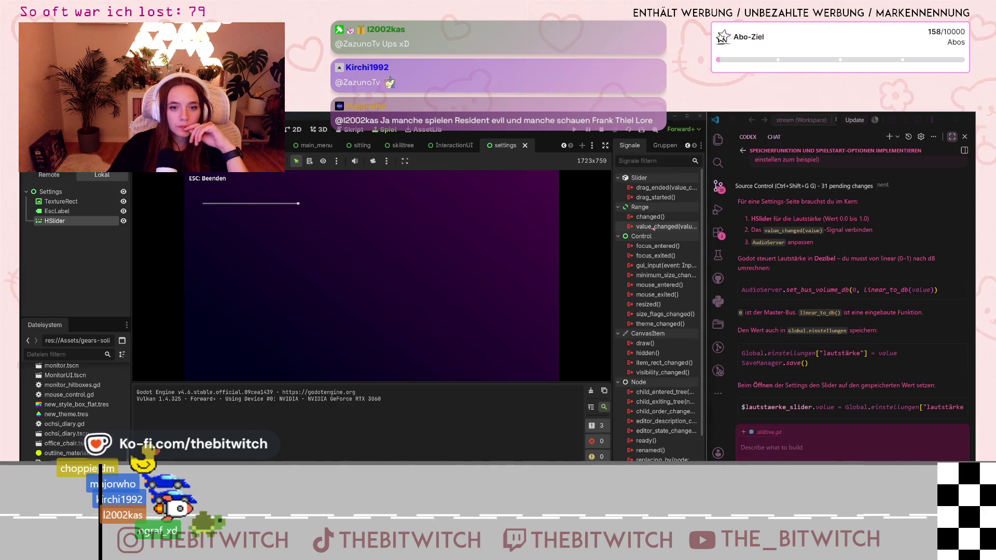
mouse_move(654, 229)
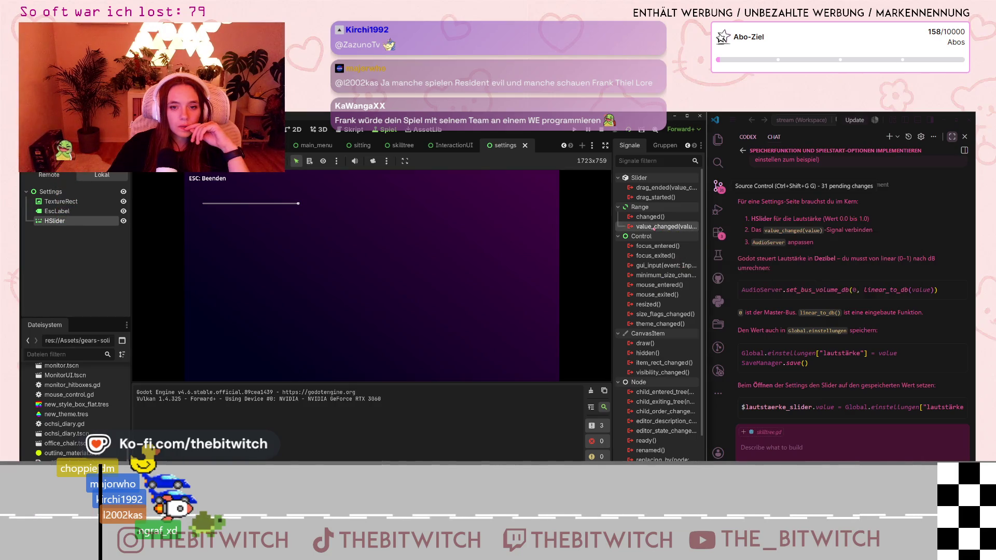
Attach a new settings.gd script to the Settings root node.
double_click(654, 226)
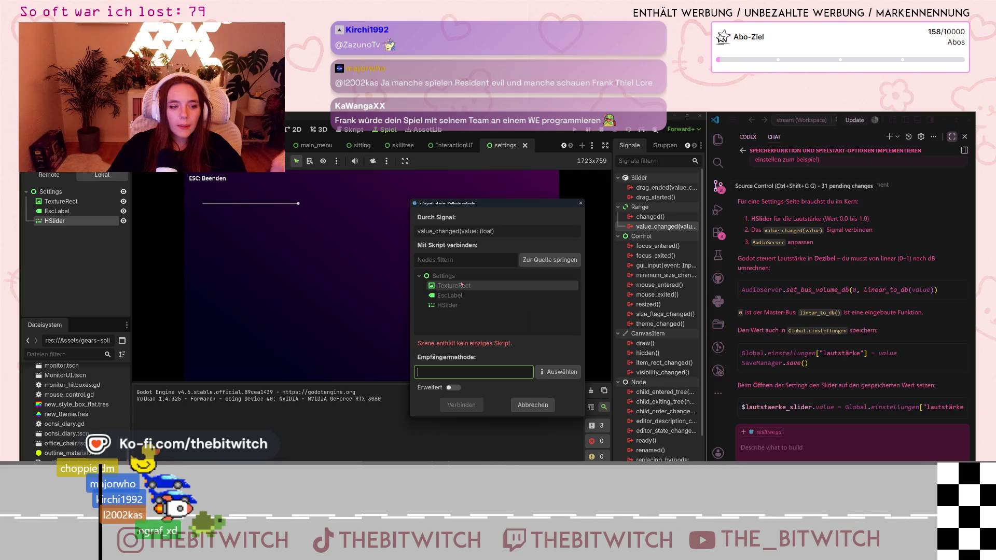
left_click(580, 203)
left_click(73, 193)
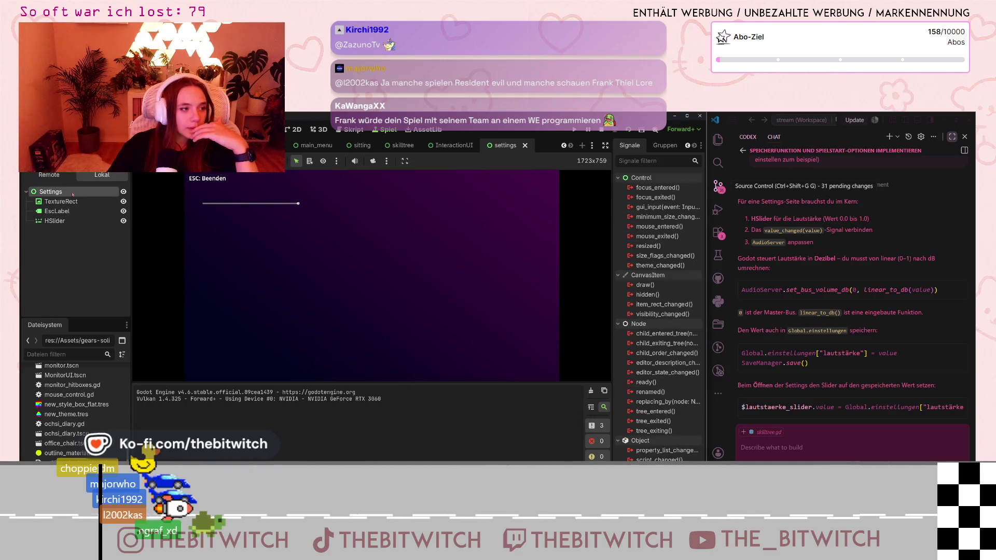
right_click(84, 194)
left_click(126, 276)
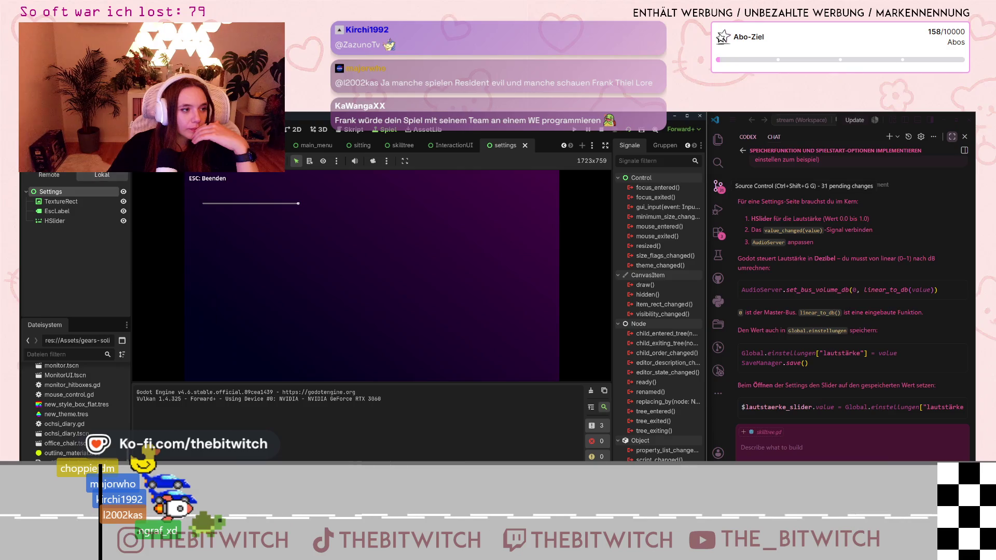
left_click(474, 381)
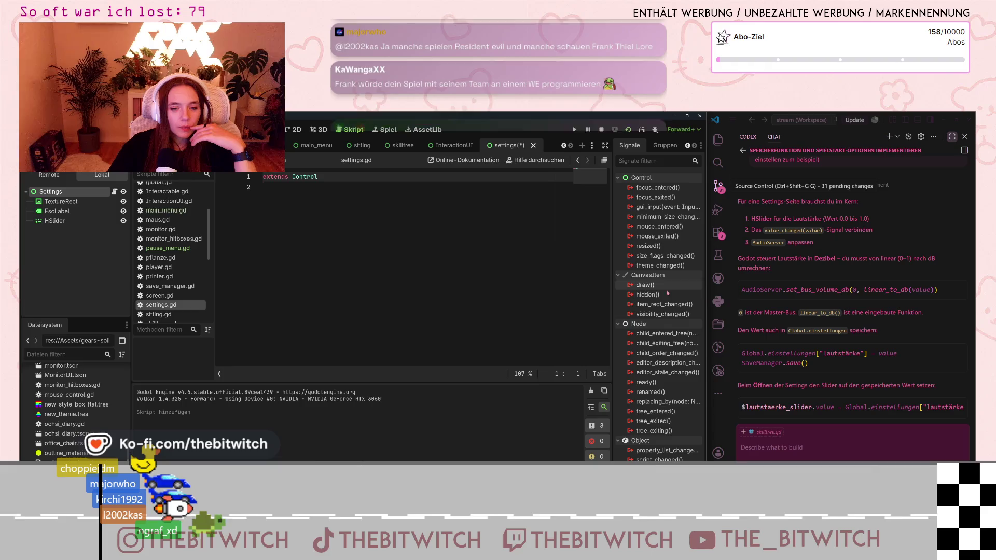
Connect the HSlider's value_changed signal to a new _on_h_slider_value_changed handler.
left_click(56, 221)
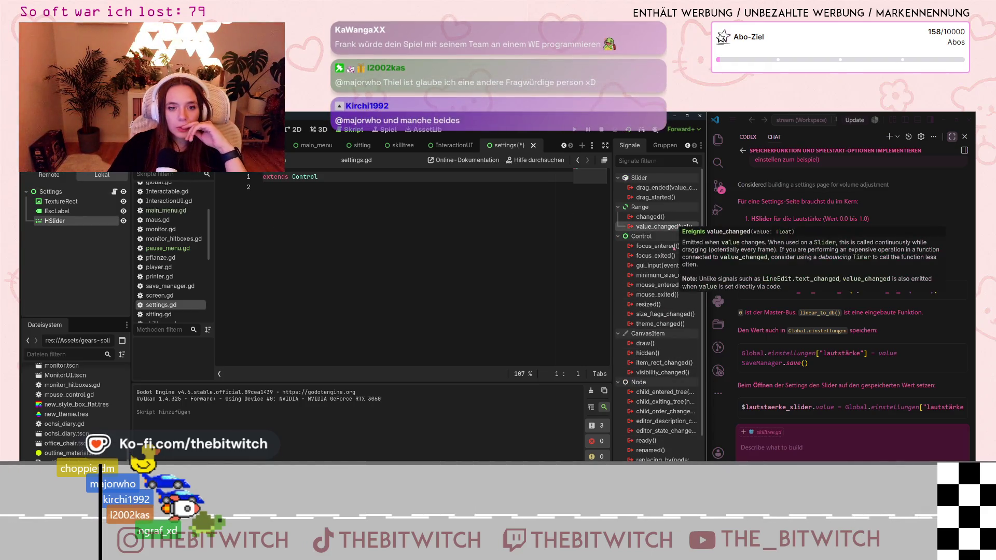
double_click(666, 227)
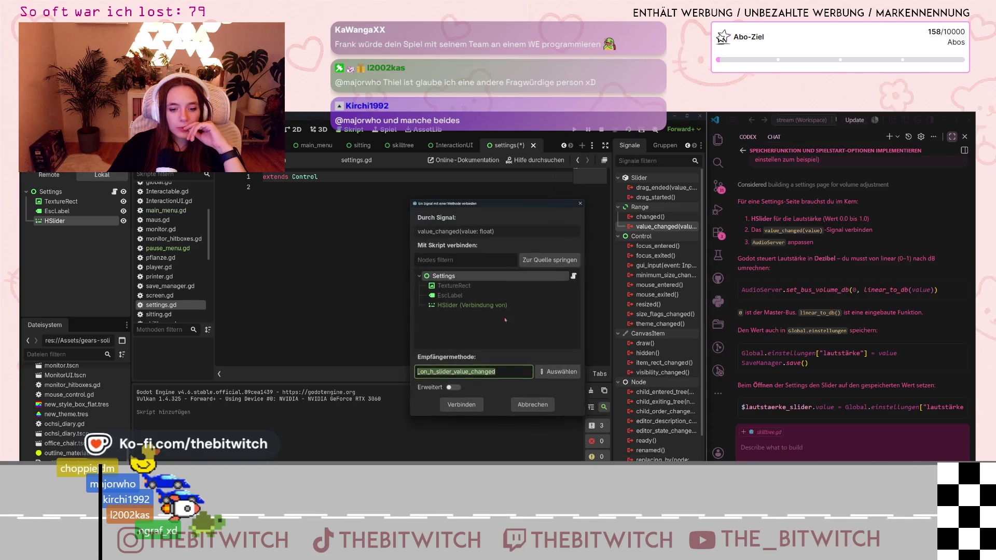
left_click(462, 405)
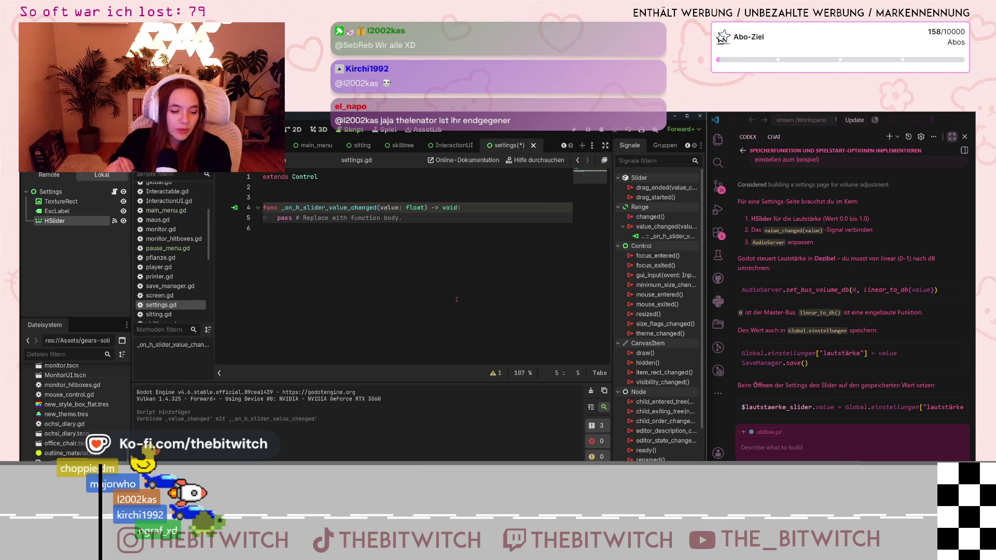
Add a blank line below the handler in settings.gd and save the scene.
left_click(447, 258)
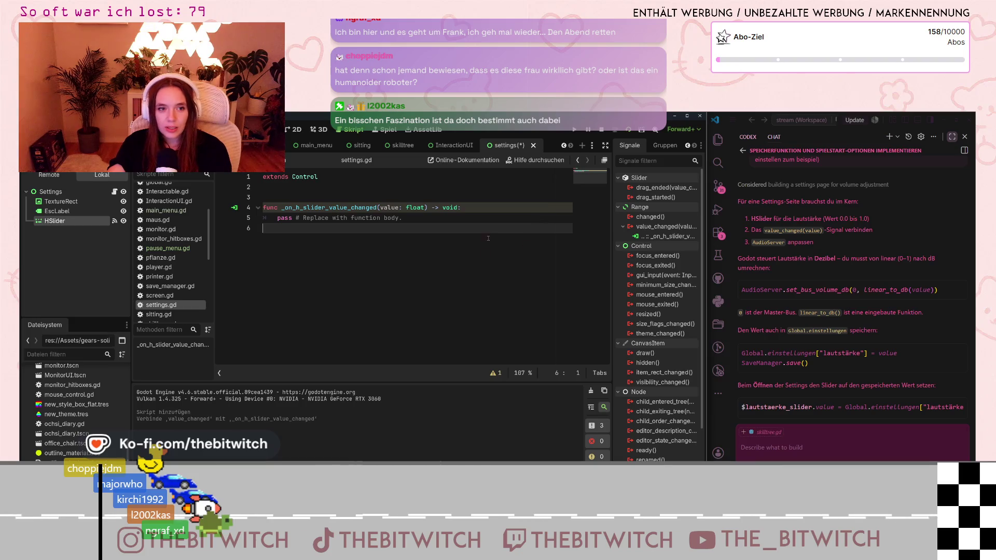
key("ctrl+s")
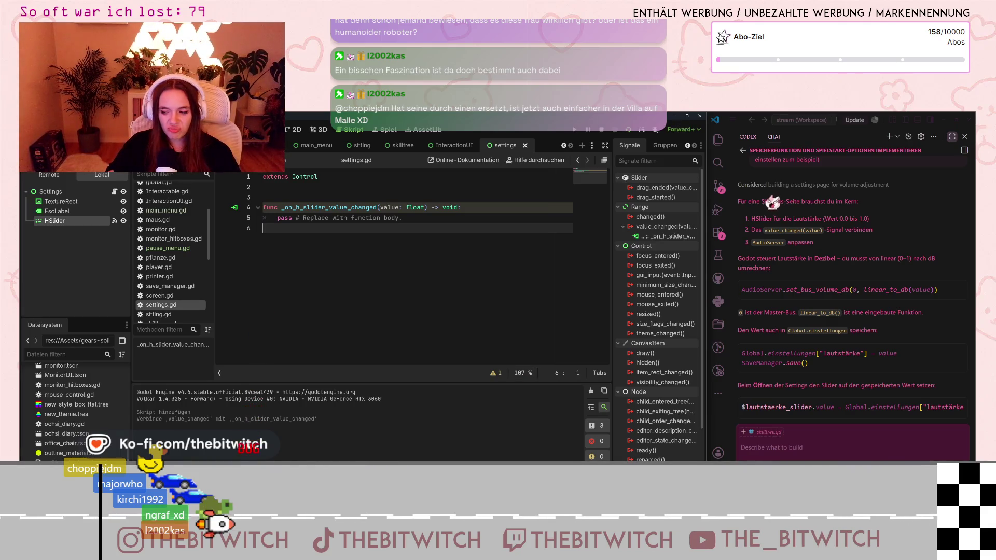
In Notion, delete the Steuerung v2-feature line from the Einstellungen task.
key("alt+Tab")
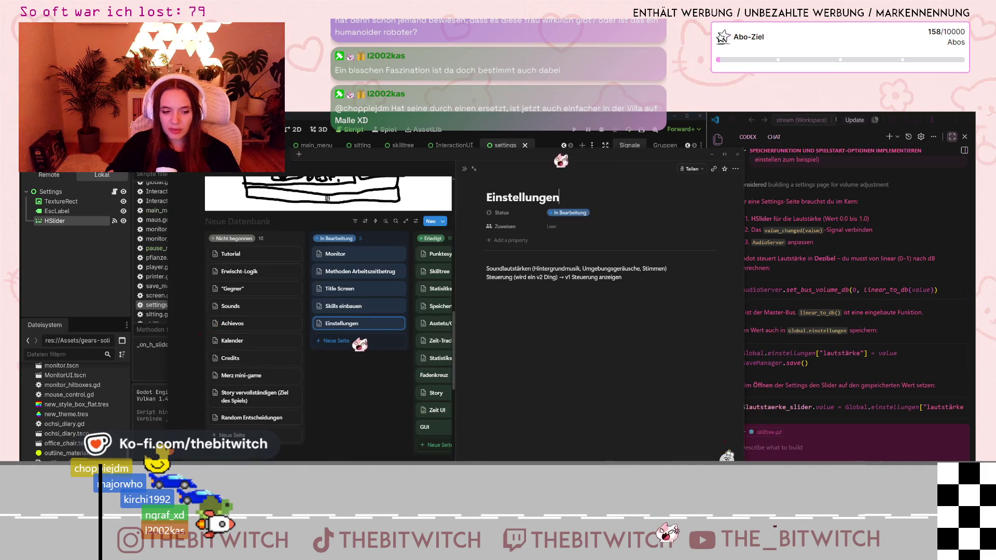
left_click_drag(487, 277, 596, 300)
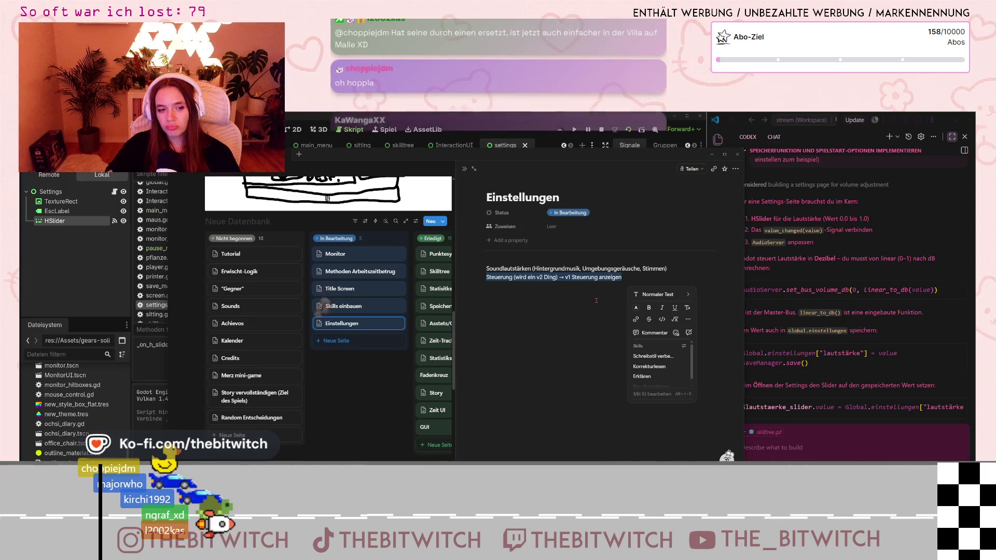
key("BackSpace")
left_click(596, 301)
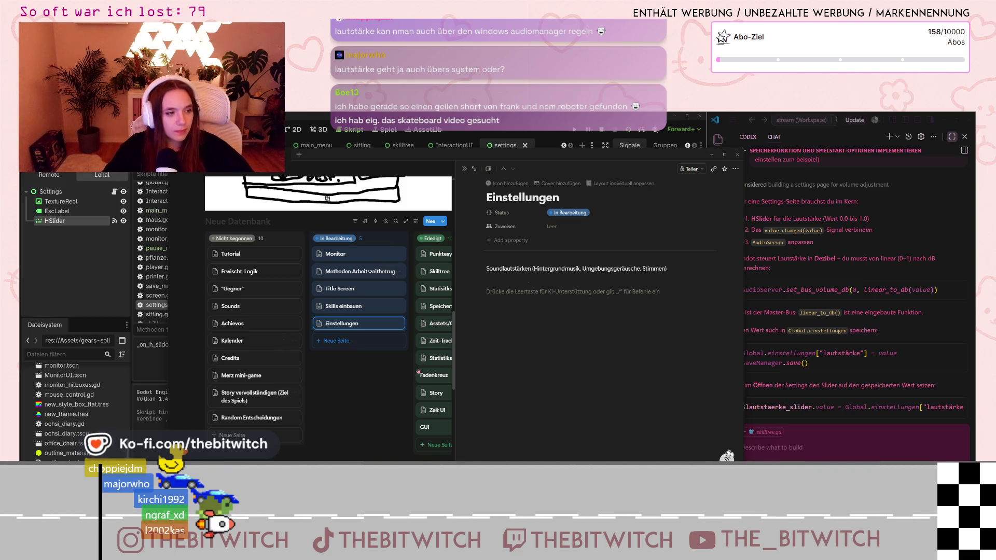
Move the Einstellungen card to the trash.
left_click(396, 324)
left_click(405, 449)
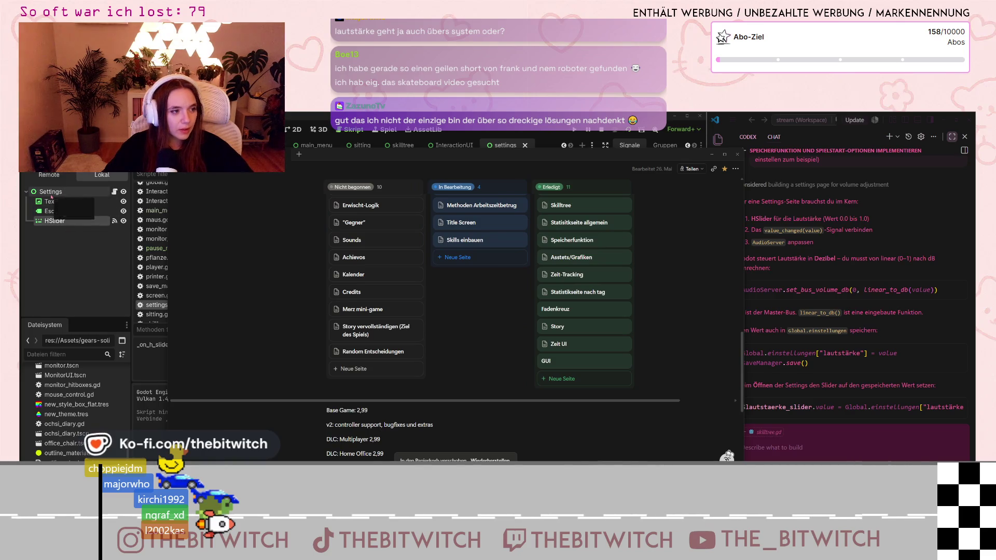
left_click_drag(652, 149, 645, 179)
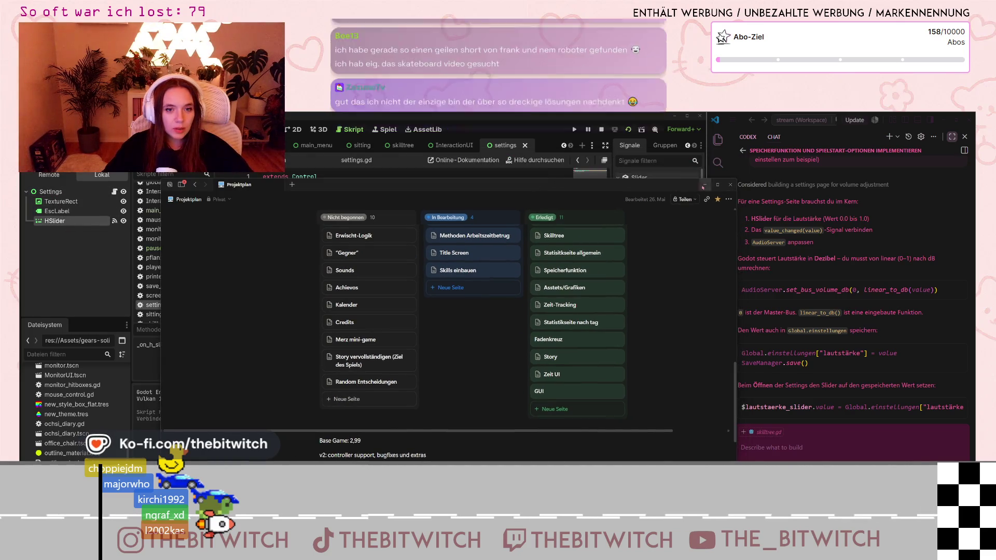
Bring Godot back to the front and open the skilltree scene.
left_click(505, 146)
right_click(506, 145)
left_click(410, 278)
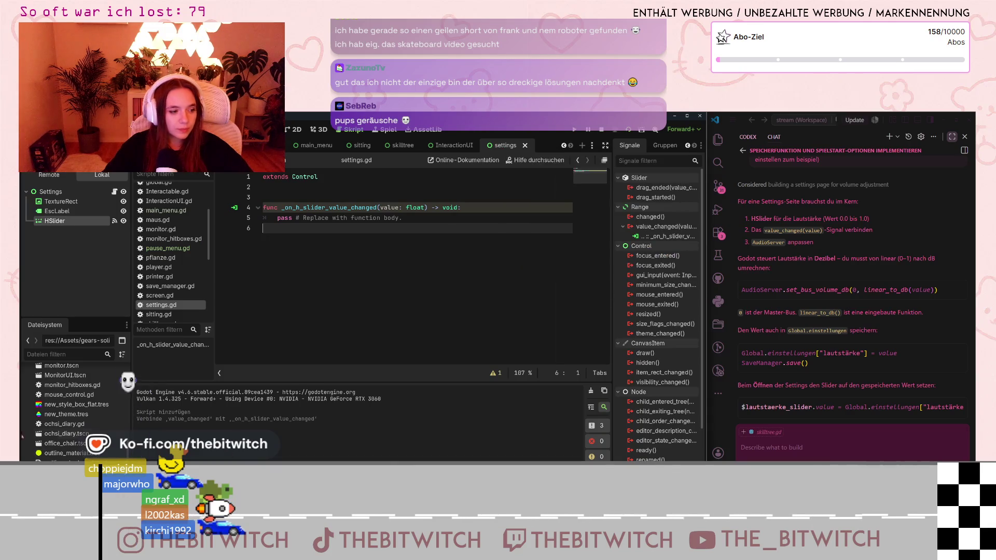
scroll(46, 458, "down", 5)
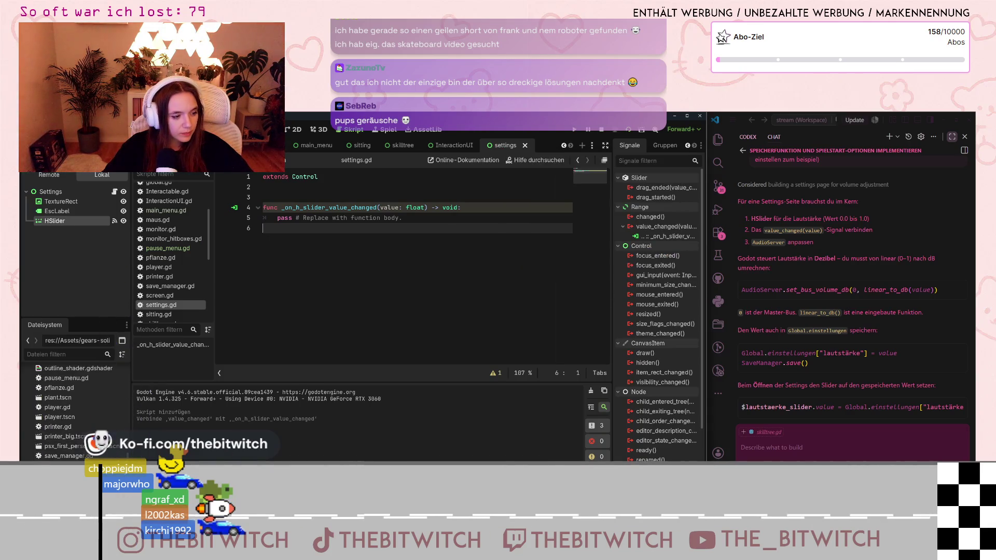
right_click(52, 446)
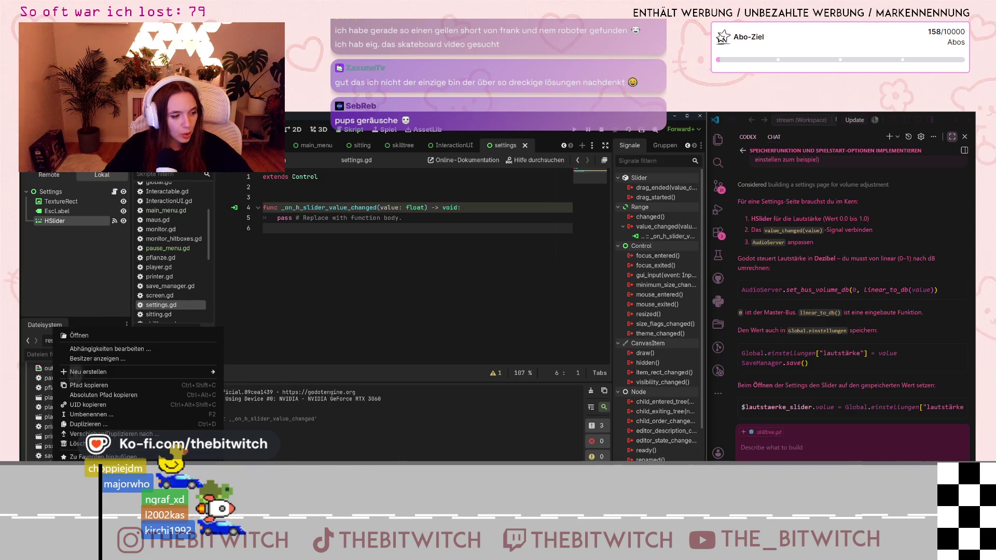
key("Escape")
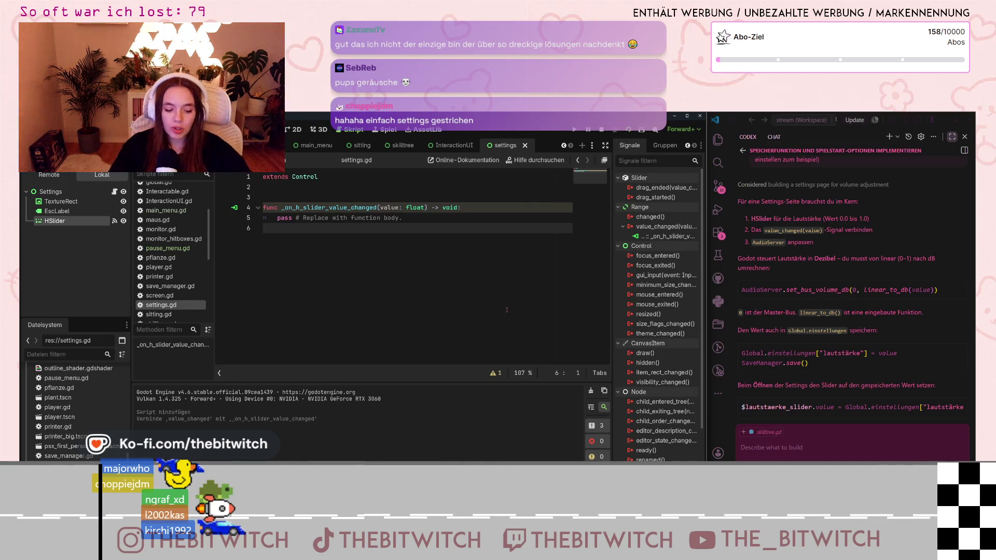
left_click(396, 146)
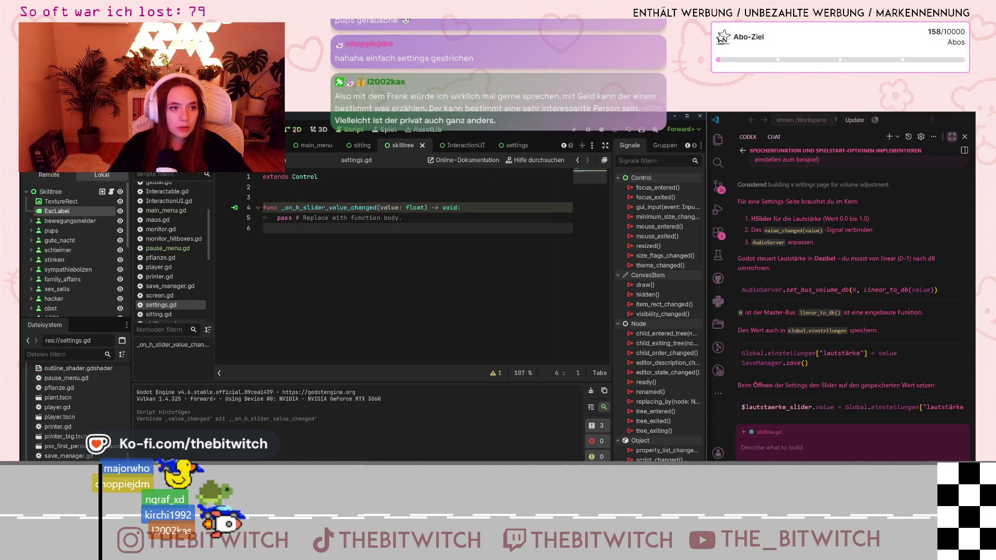
Run the game, restart it and start a Neuer Spielstand save.
left_click(374, 229)
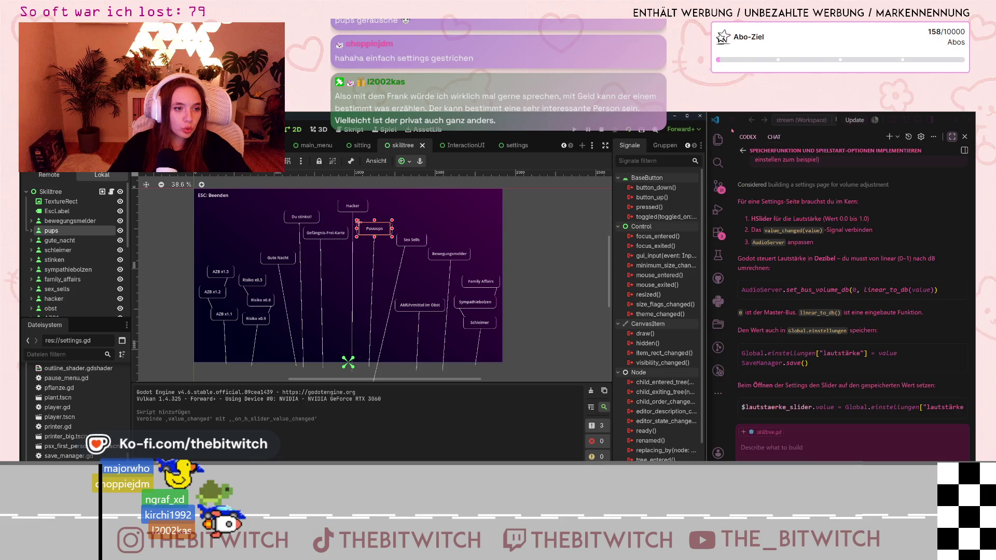
left_click(628, 130)
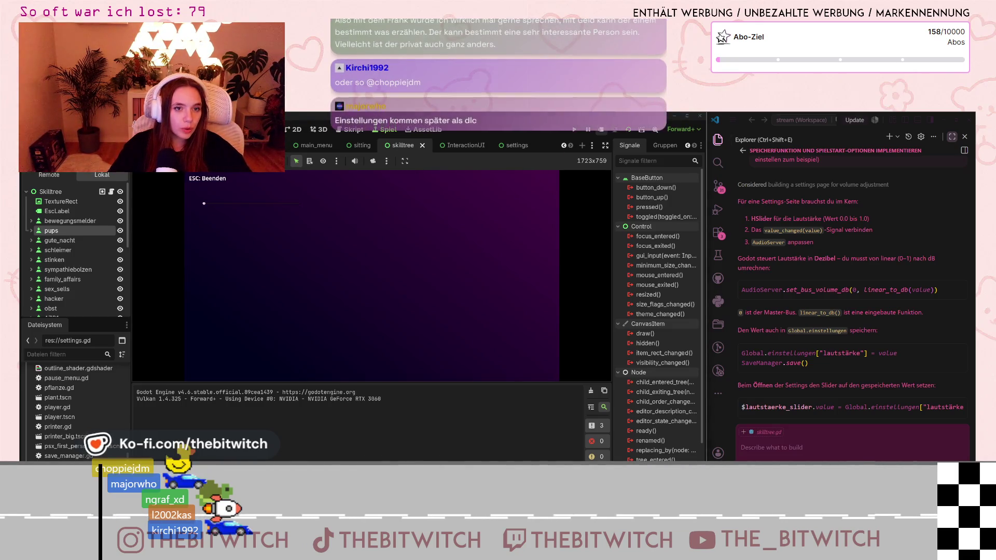
key("Escape")
left_click(574, 129)
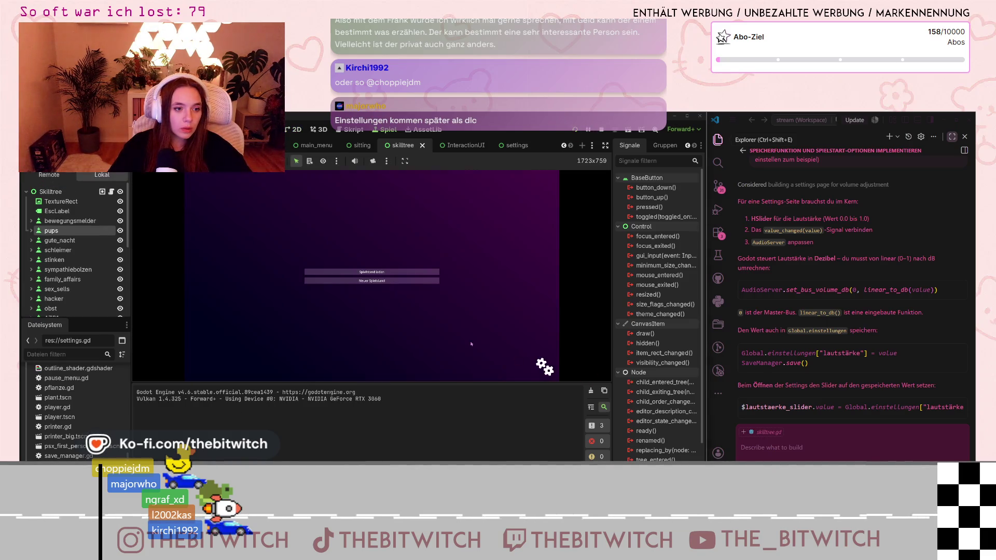
left_click(374, 280)
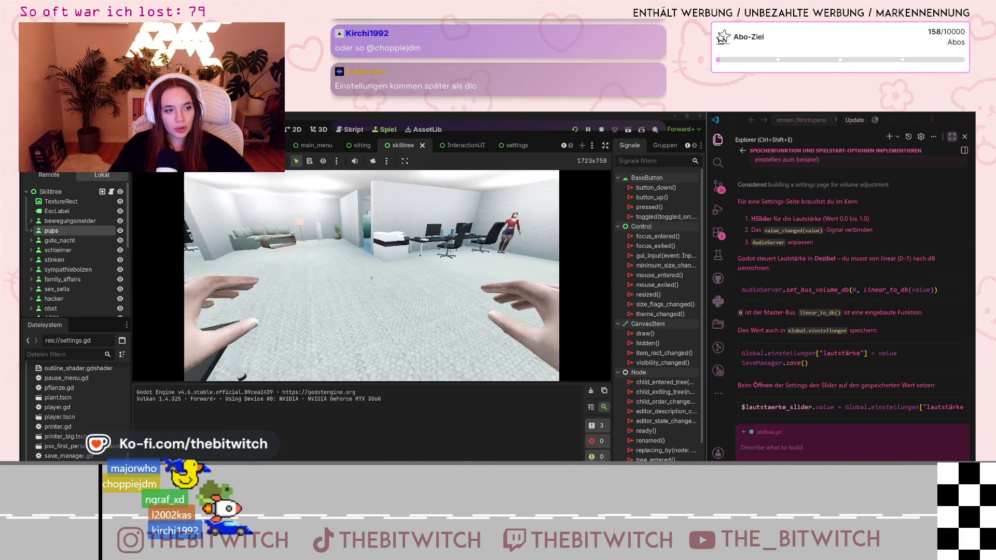
Walk to the sofa, sleep through the day, then view the Puuuups skill in the Skilltree.
key("w")
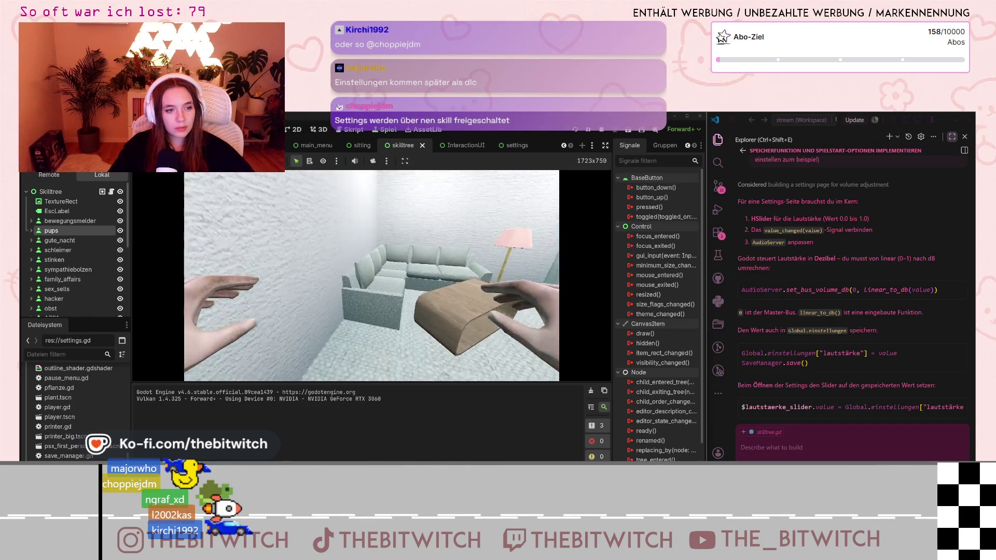
key("e")
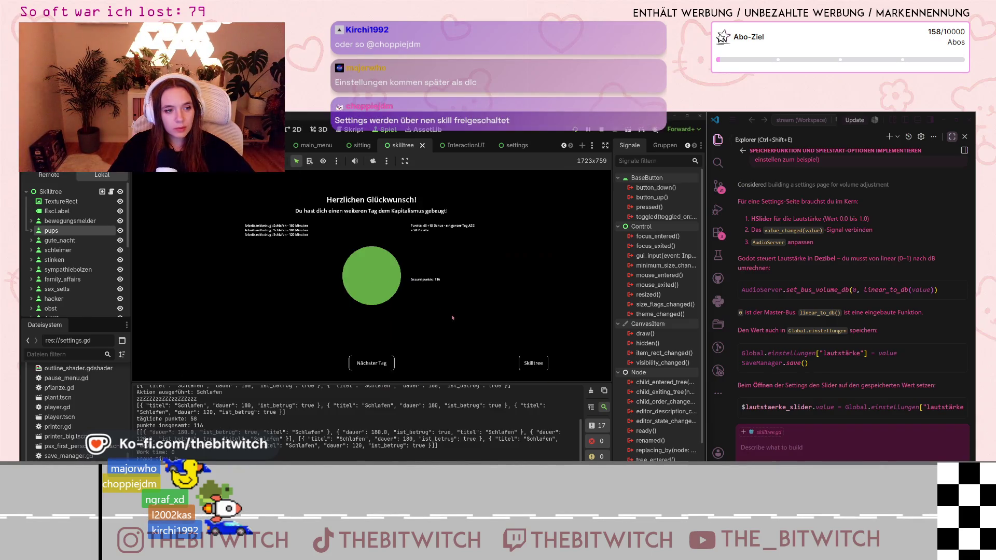
left_click(535, 364)
left_click(403, 218)
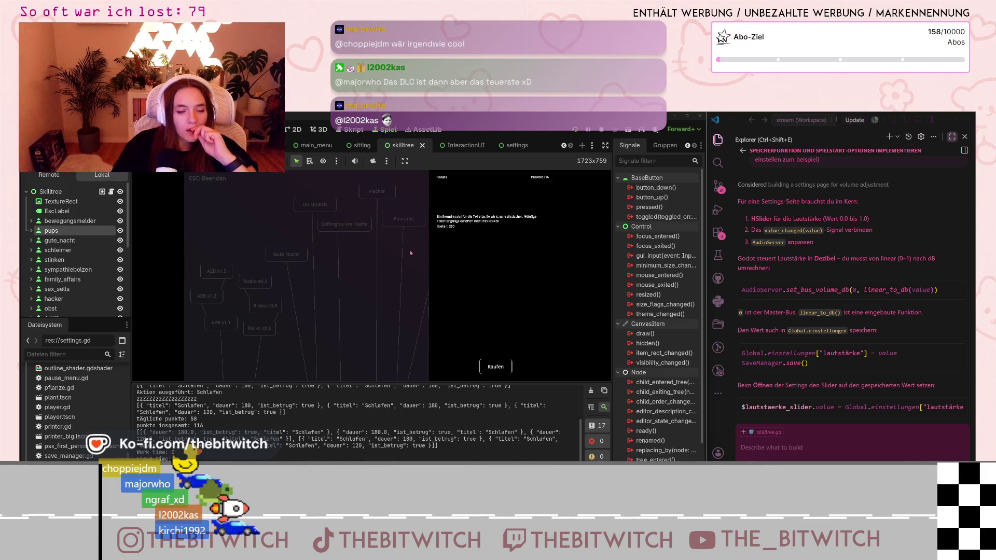
Close the Puuuups info panel and stop the running game.
left_click(393, 370)
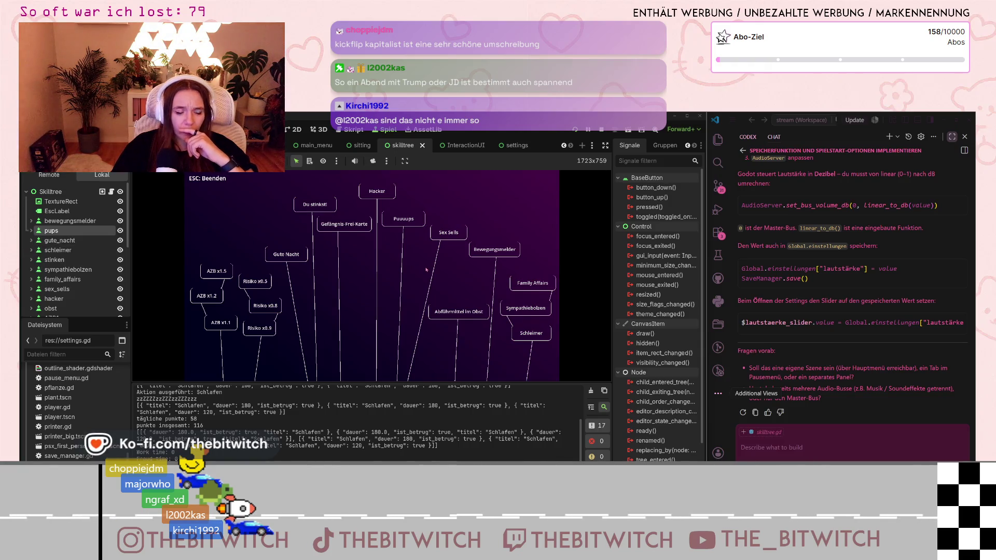
left_click(600, 130)
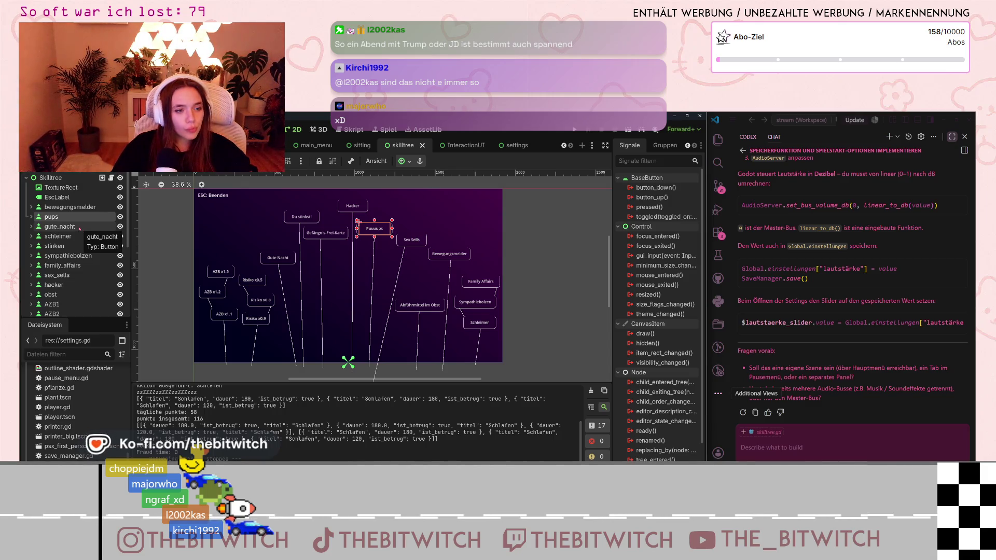
Close the settings scene tab and switch to the Notion project board.
left_click(518, 147)
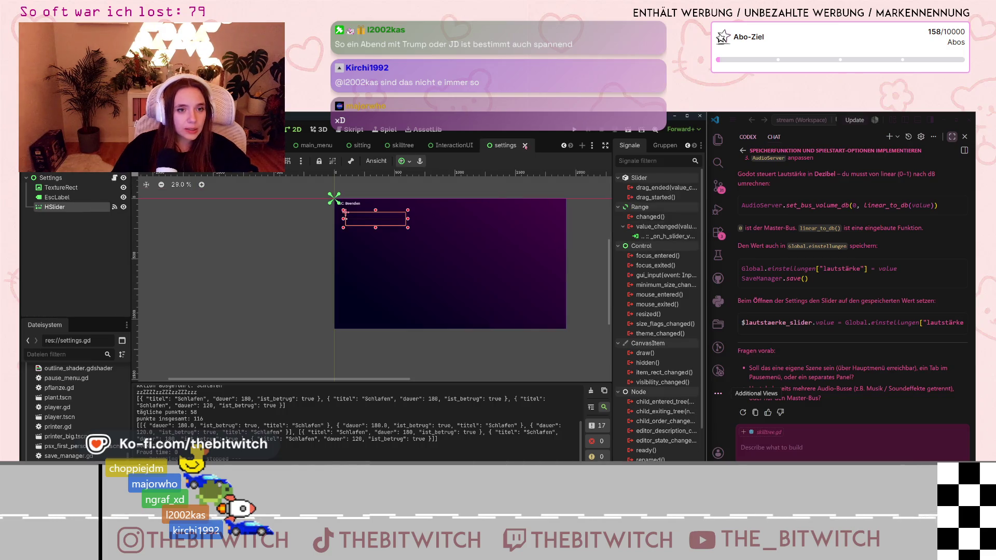
left_click(524, 145)
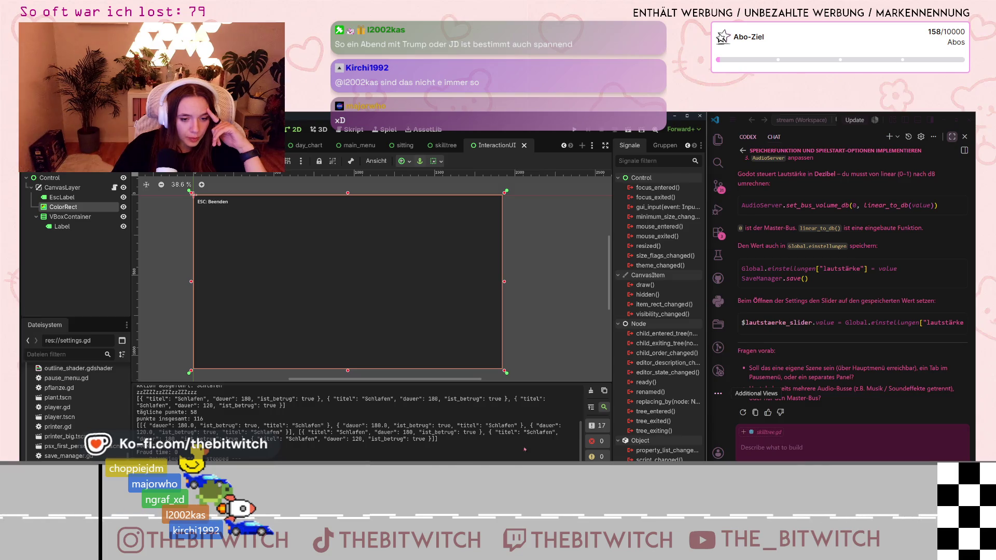
key("alt+Tab")
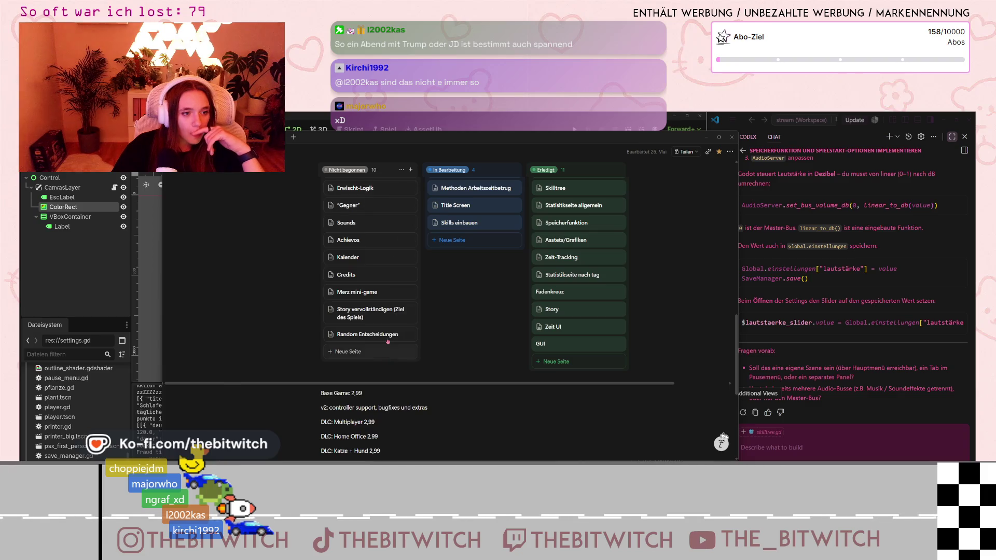
Review the Projektplan board, minimize Notion, and run the game with F5.
scroll(363, 218, "up", 2)
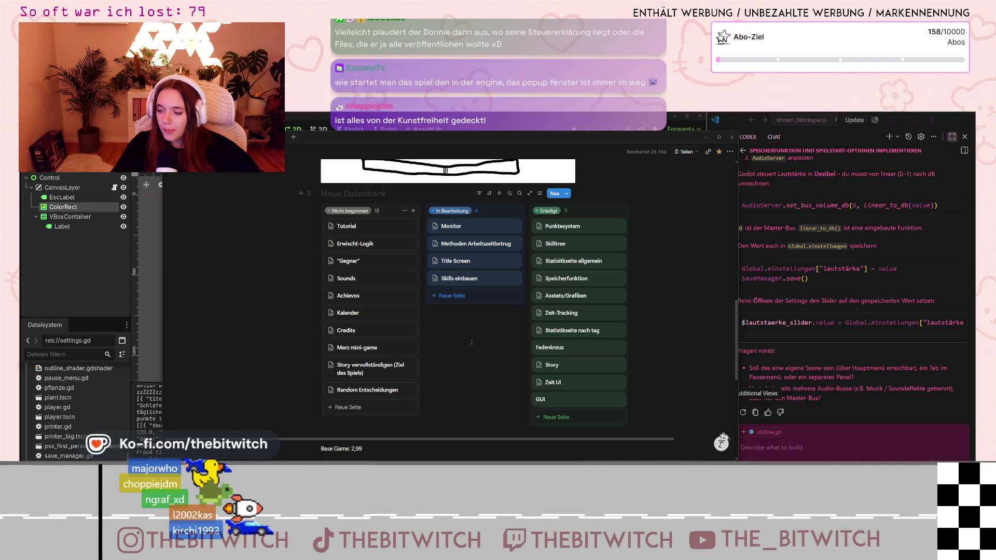
left_click(706, 137)
key("F5")
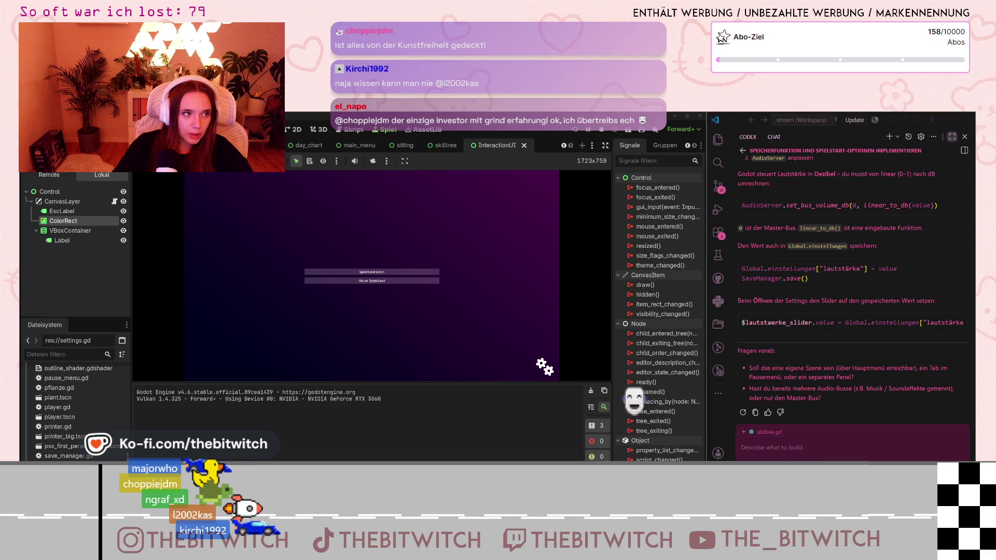
left_click(58, 130)
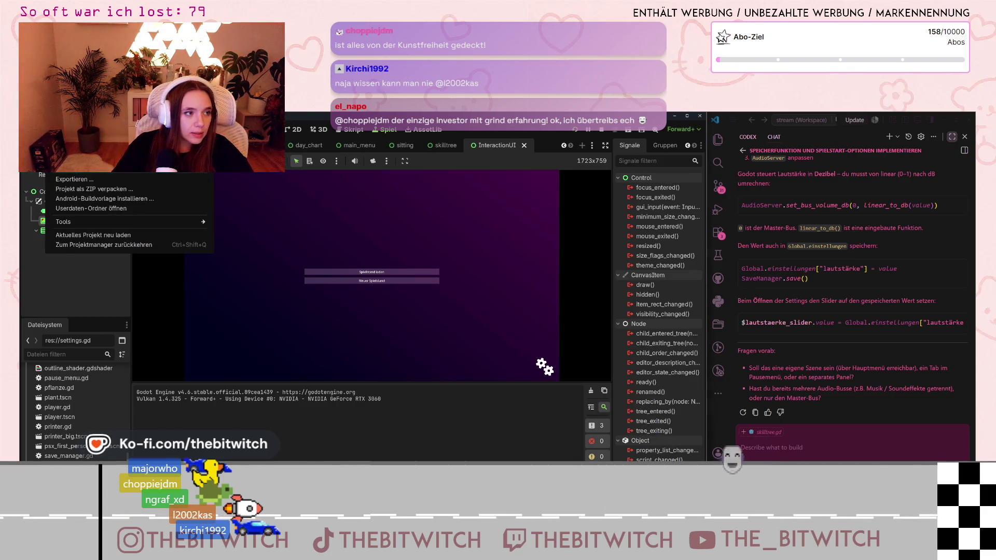
left_click(72, 141)
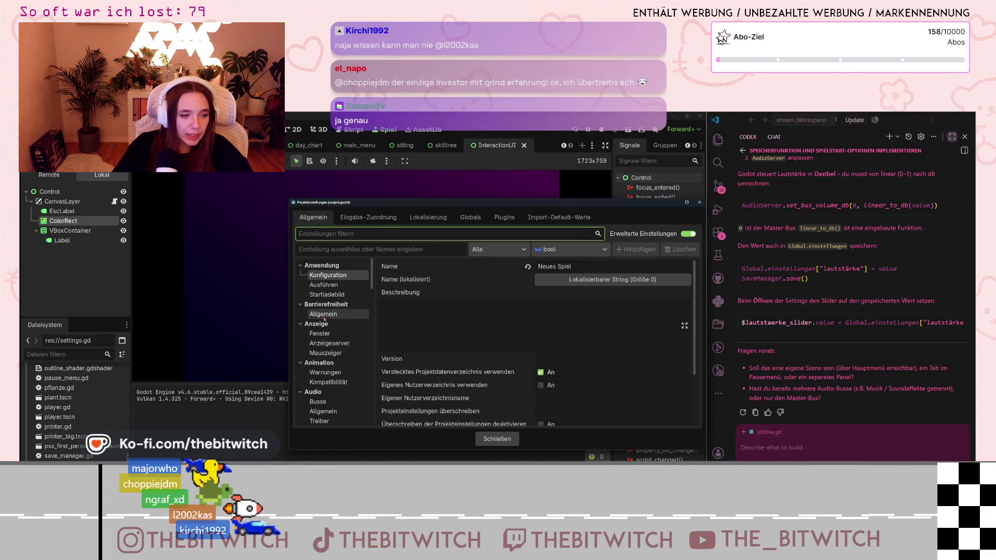
left_click(325, 334)
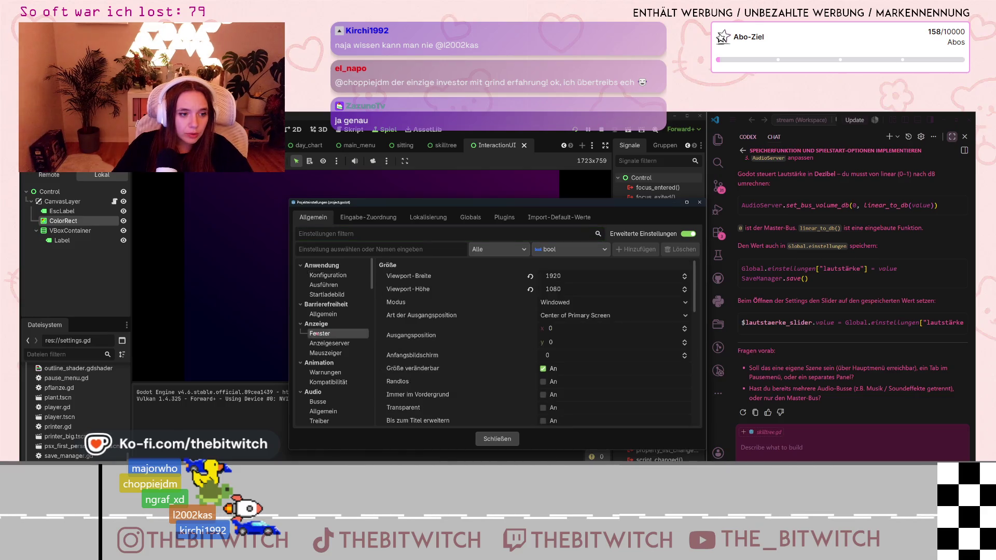
left_click(581, 306)
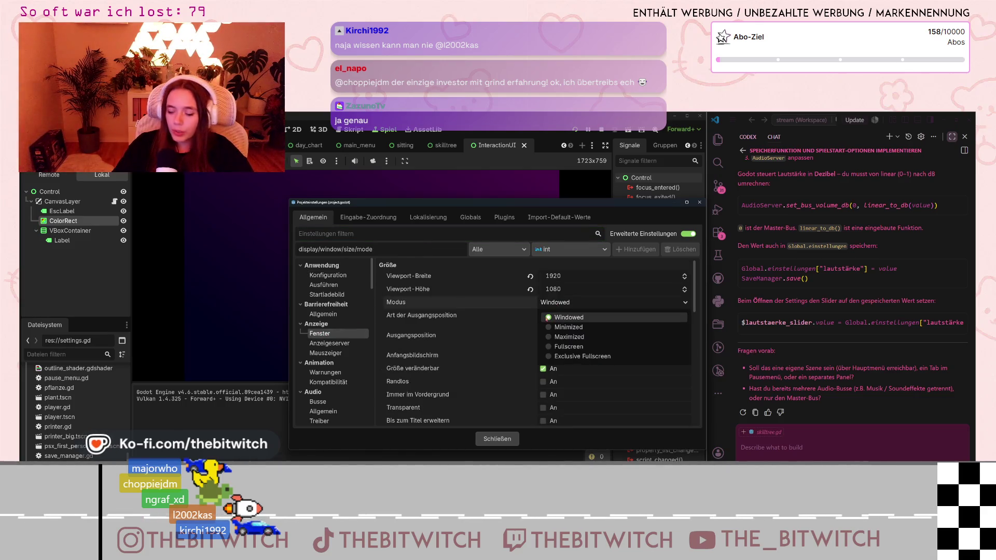
key("ctrl")
key("ctrl")
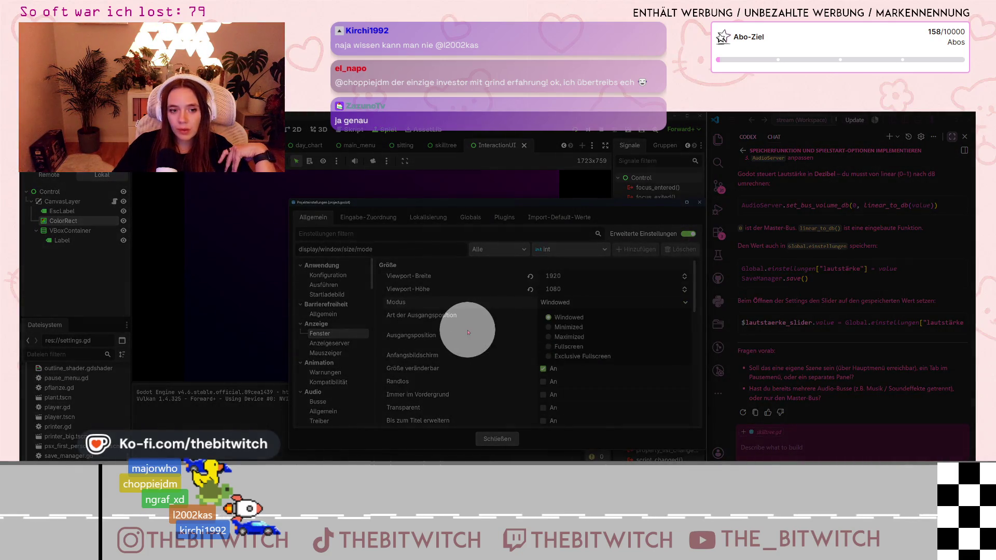
left_click(469, 332)
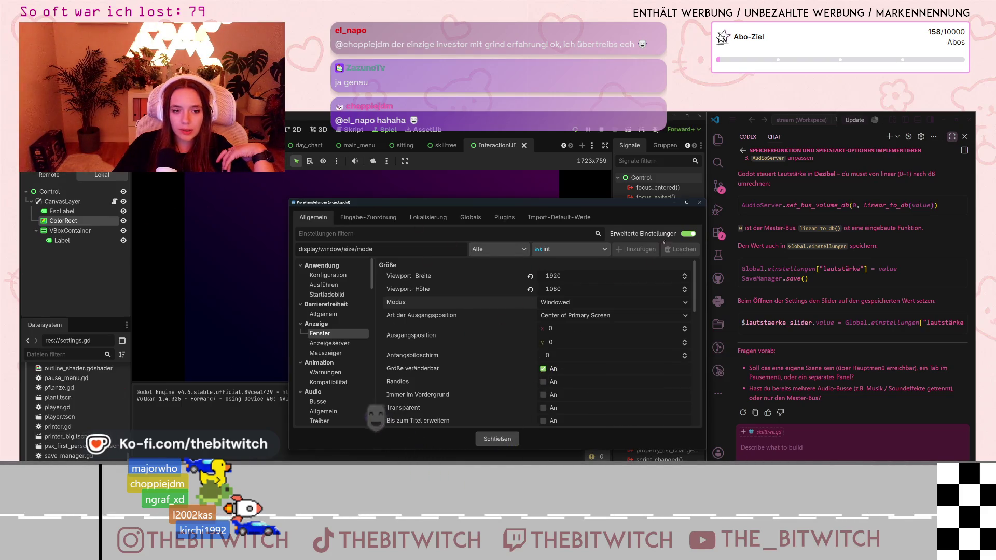
left_click(576, 304)
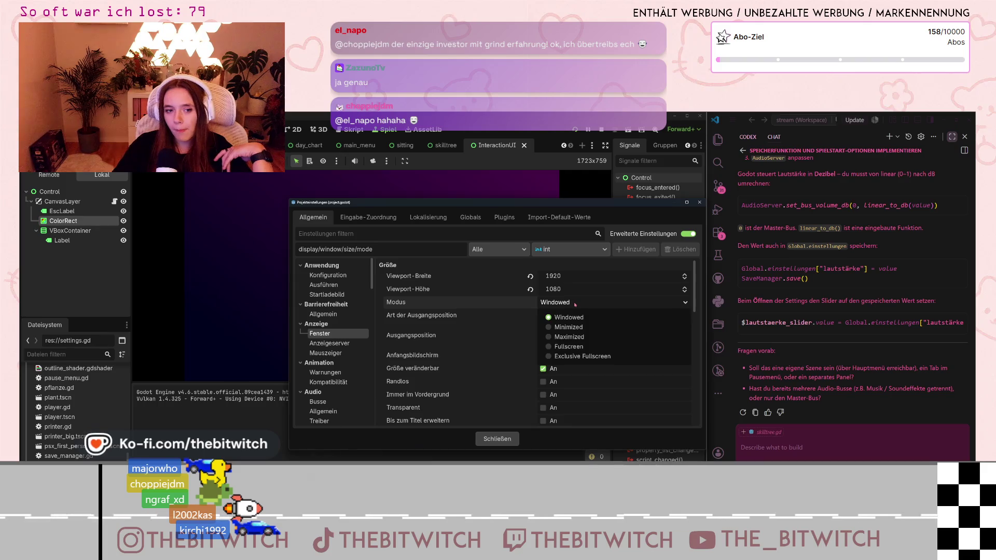
left_click(593, 208)
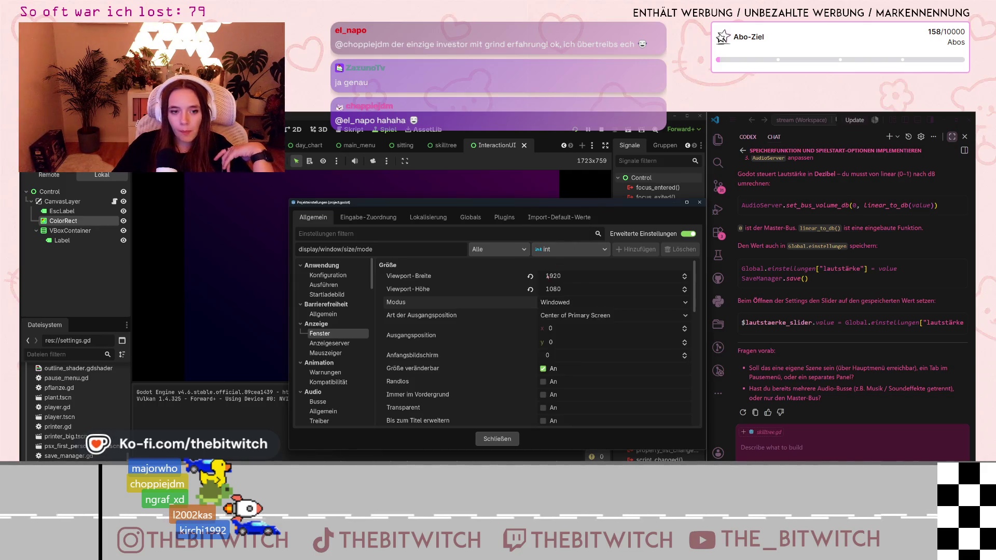
left_click(703, 204)
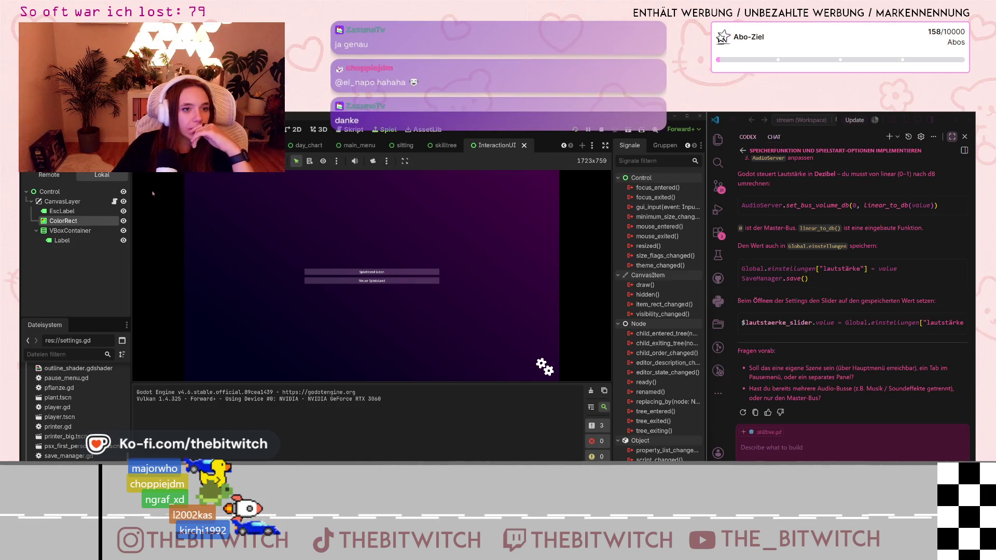
Hide settings_icon in the main_menu scene and switch to the scene containing the pause menu.
left_click(357, 145)
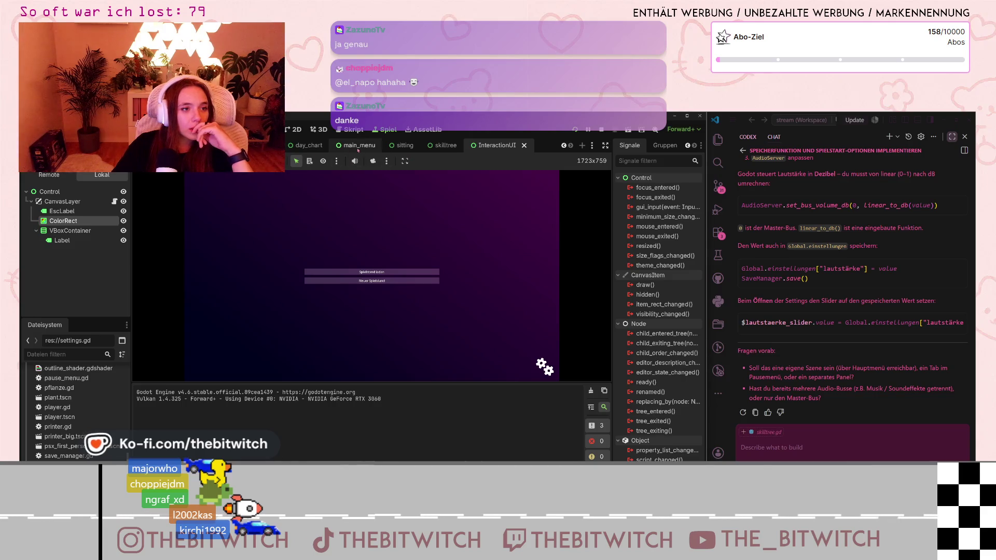
left_click(124, 241)
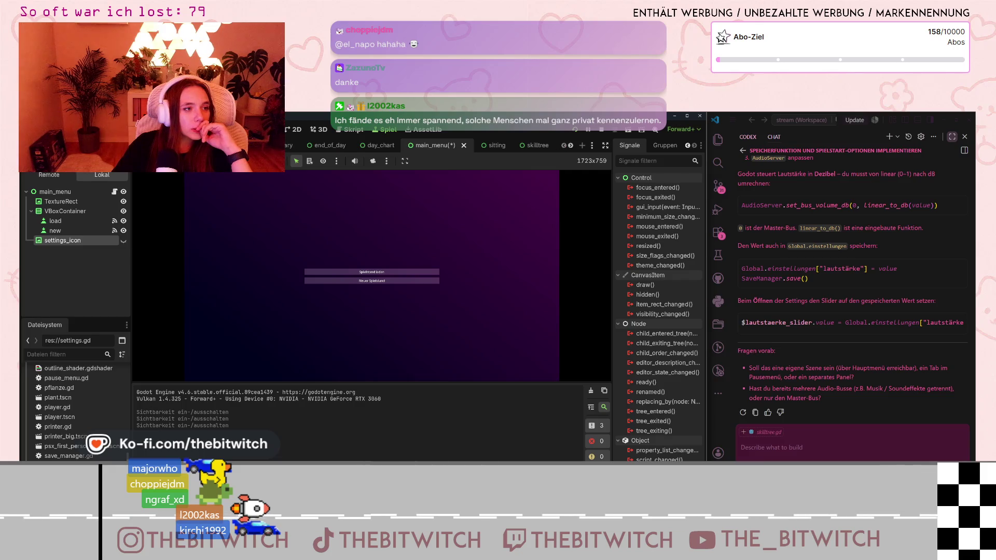
key("ctrl+shift+Tab")
key("ctrl+v")
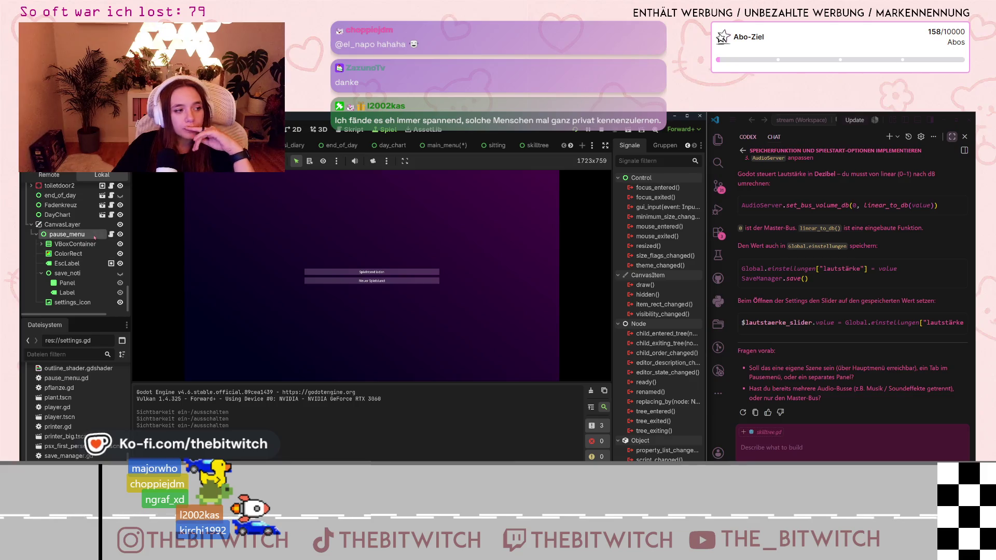
Hide the settings_icon under the pause menu's CanvasLayer.
left_click(120, 302)
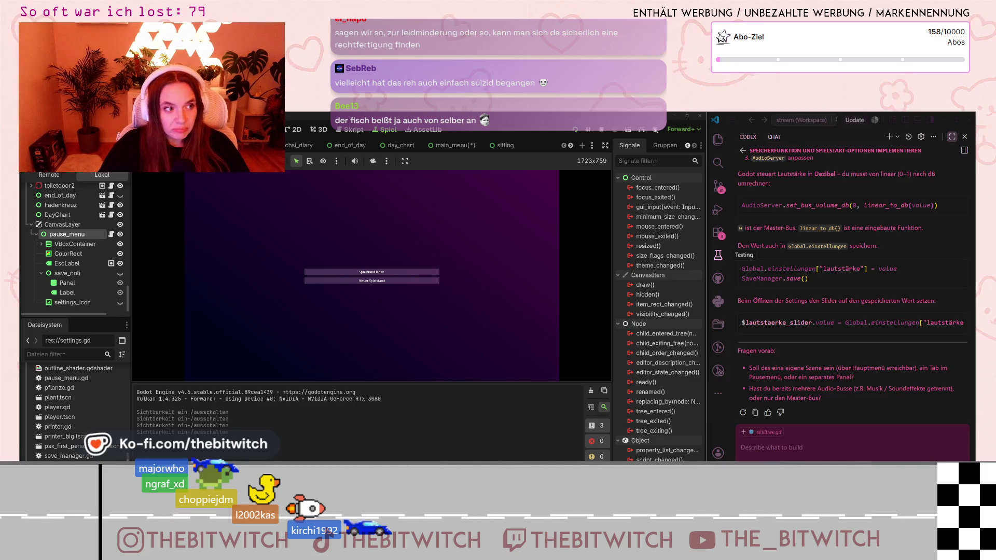
Inspect the pause_menu ColorRect, stop the game with F8, and dismiss the warning toast.
left_click(69, 253)
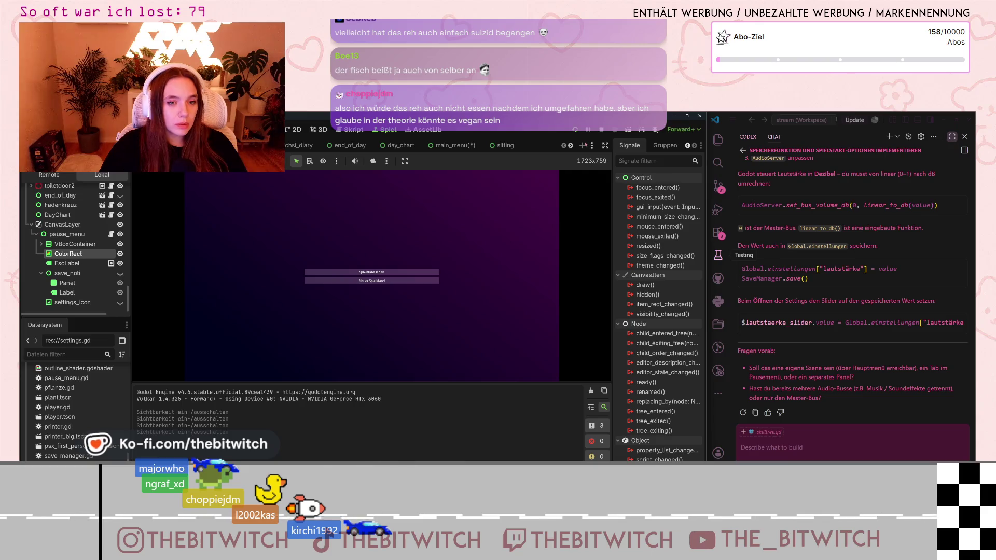
key("F8")
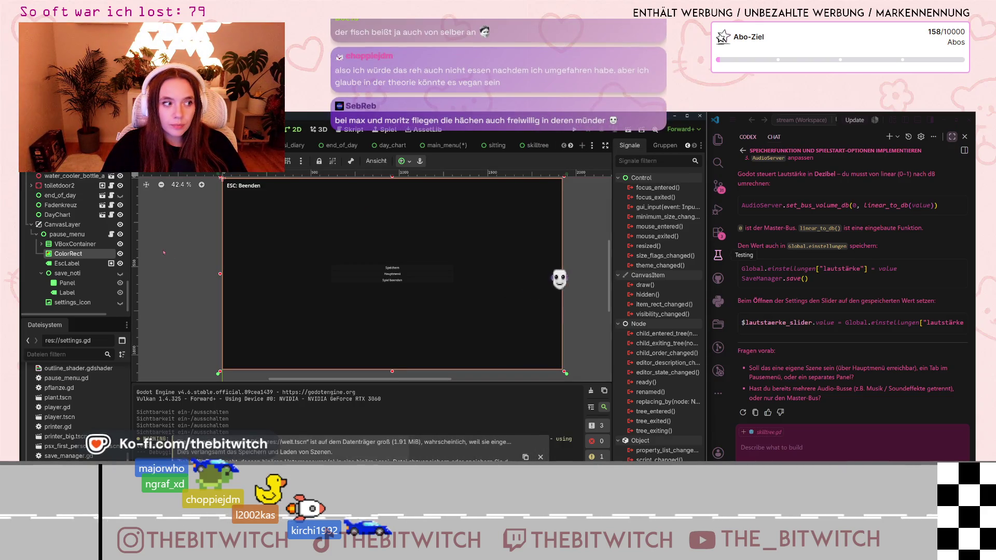
left_click(540, 458)
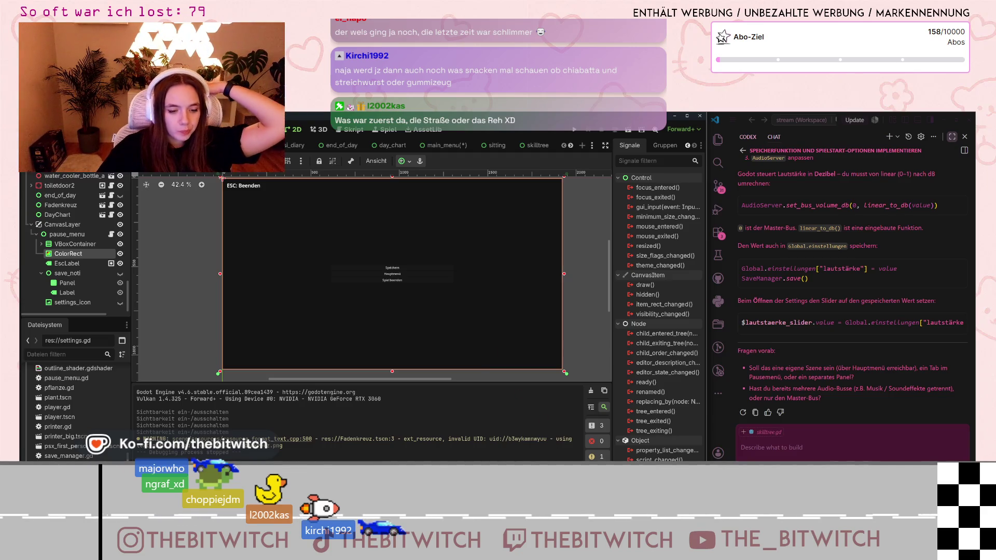
In Notion, peek the Achievos card, then open the Random Entscheidungen task page.
key("alt+Tab")
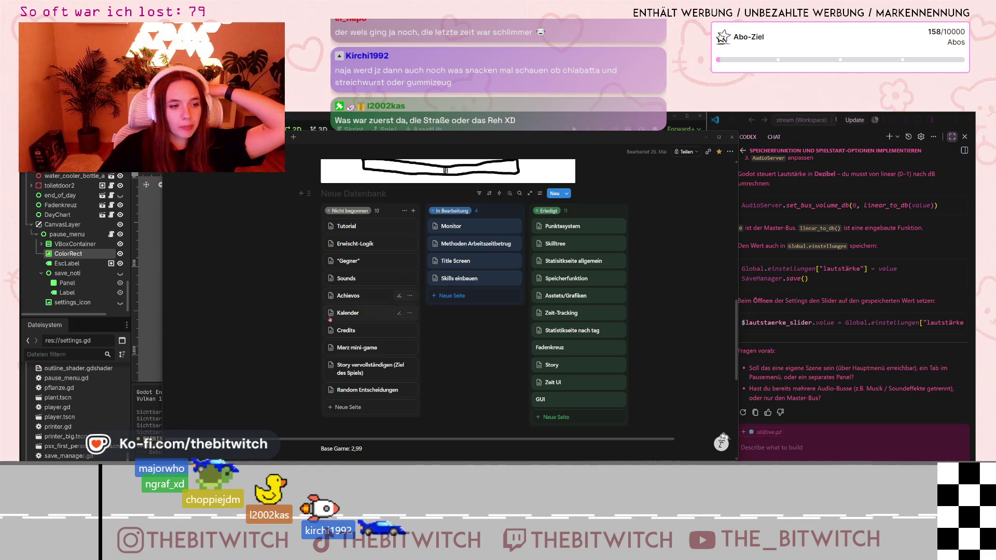
left_click(375, 296)
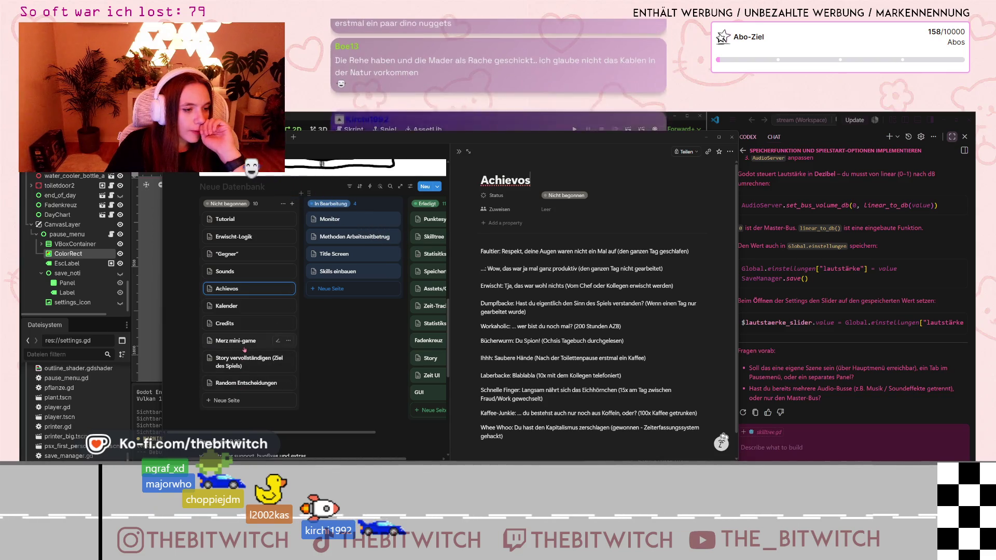
left_click(244, 382)
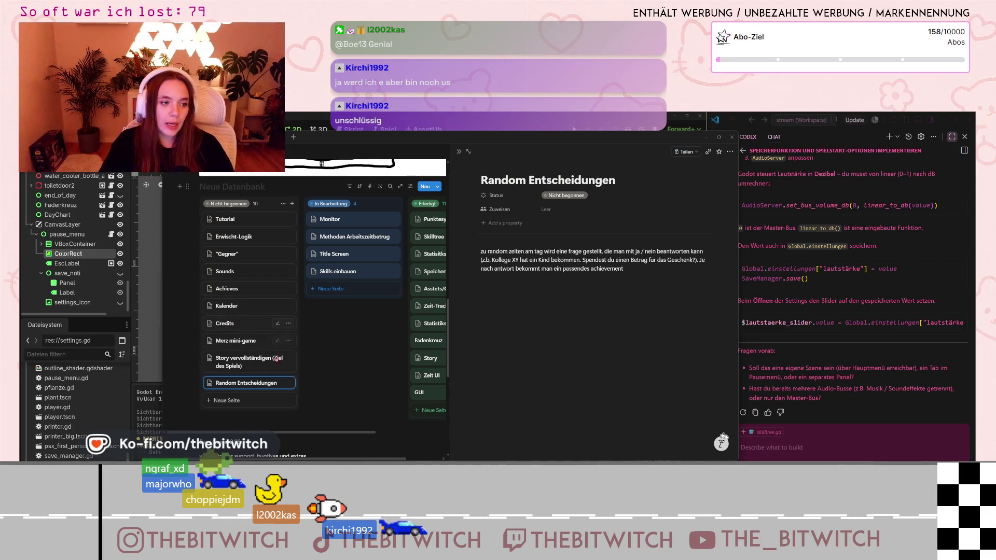
Read the Story vervollständigen (Ziel des Spiels) task page, then switch to the CGTrader browser window.
scroll(290, 327, "up", 1)
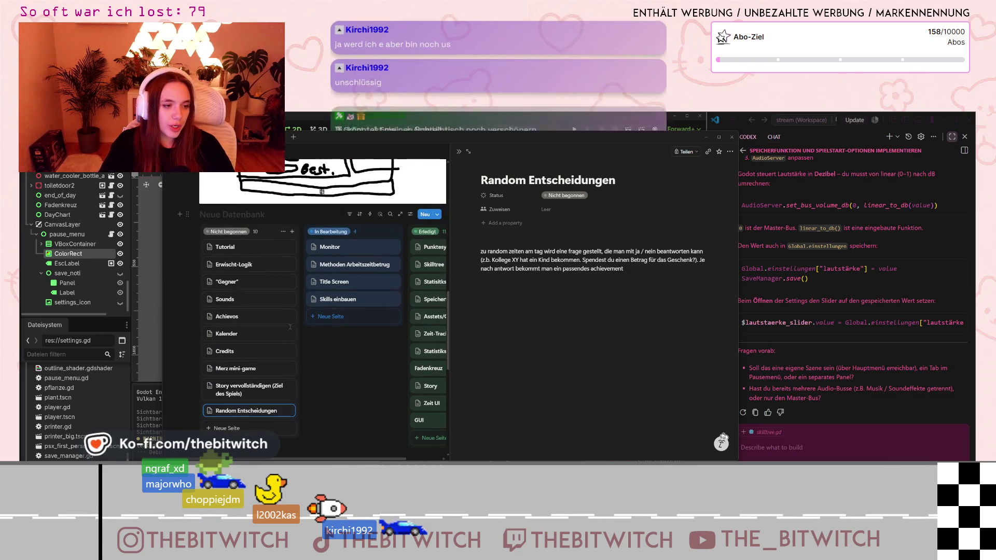
left_click(244, 389)
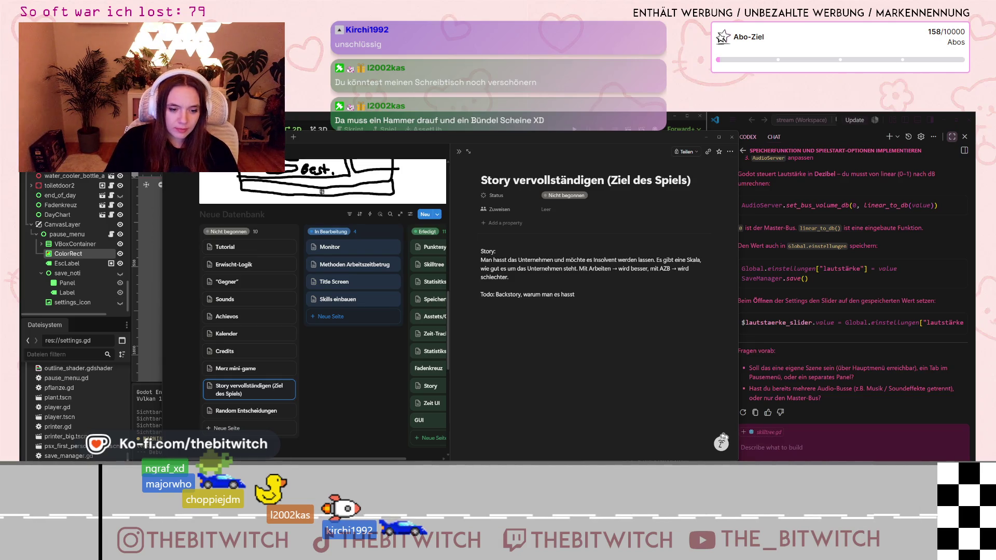
key("alt+Tab")
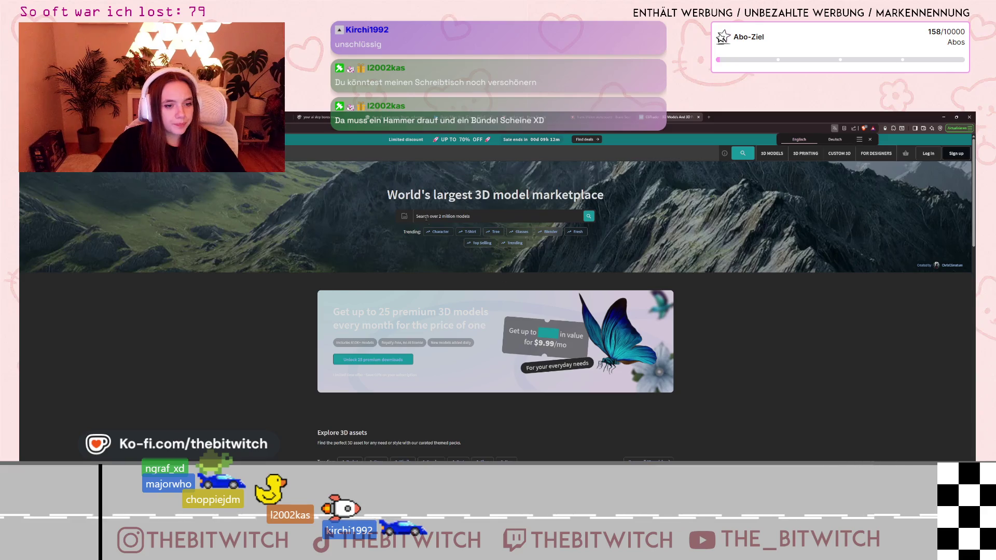
Open CGTrader's Character 3D models category and filter it to Free models.
scroll(480, 315, "down", 3)
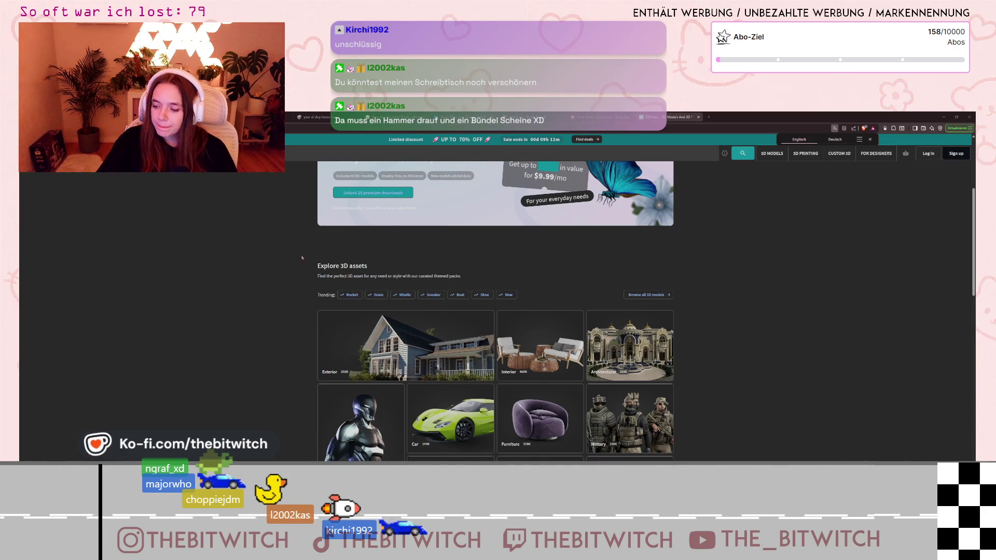
scroll(490, 398, "down", 3)
scroll(489, 397, "up", 1)
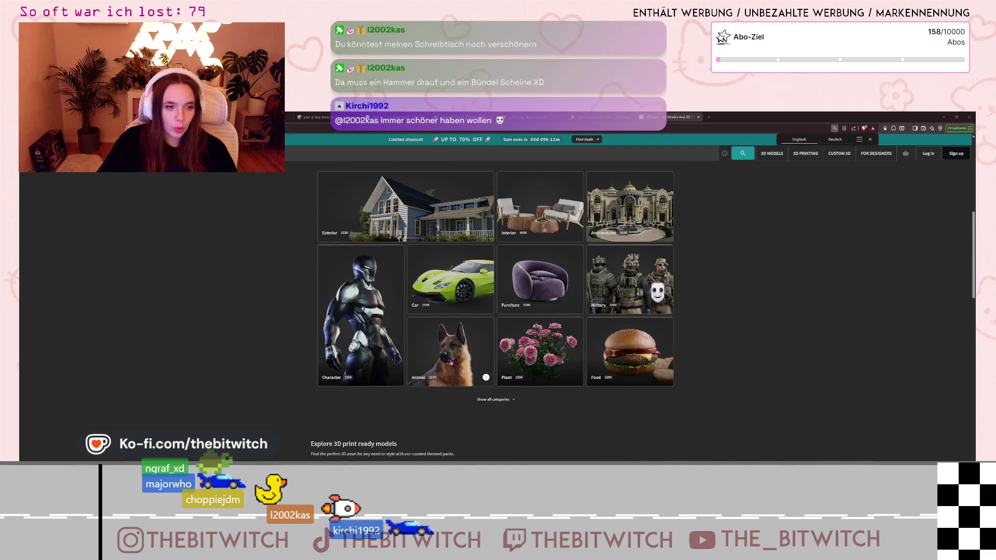
left_click(396, 377)
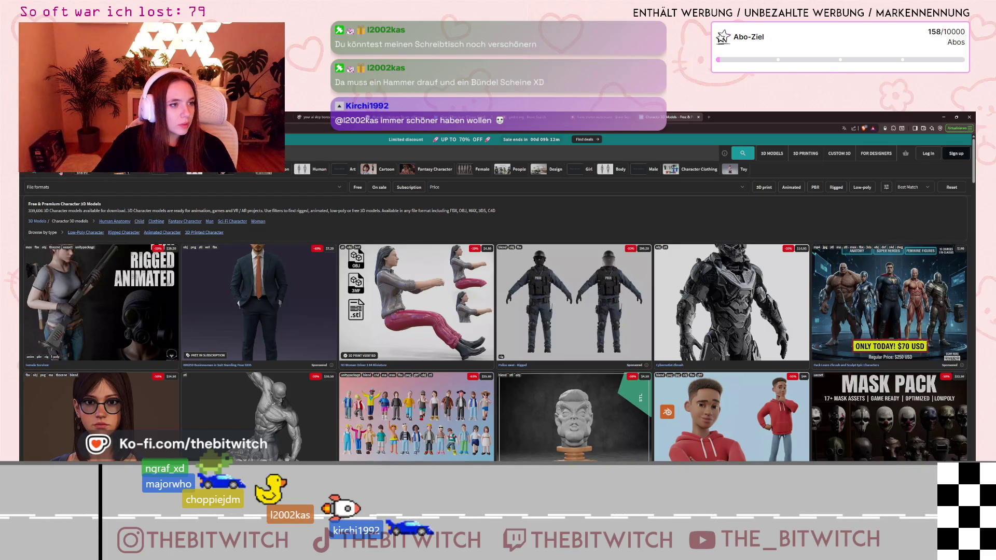
left_click(358, 187)
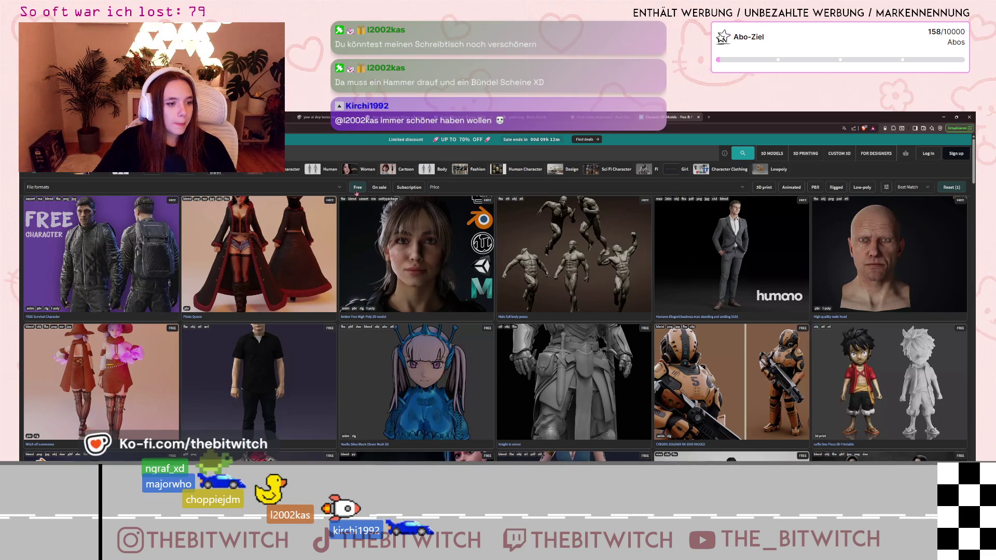
Open the Urban Man with Sunglasses model page and compare its untextured and textured previews.
left_click(269, 381)
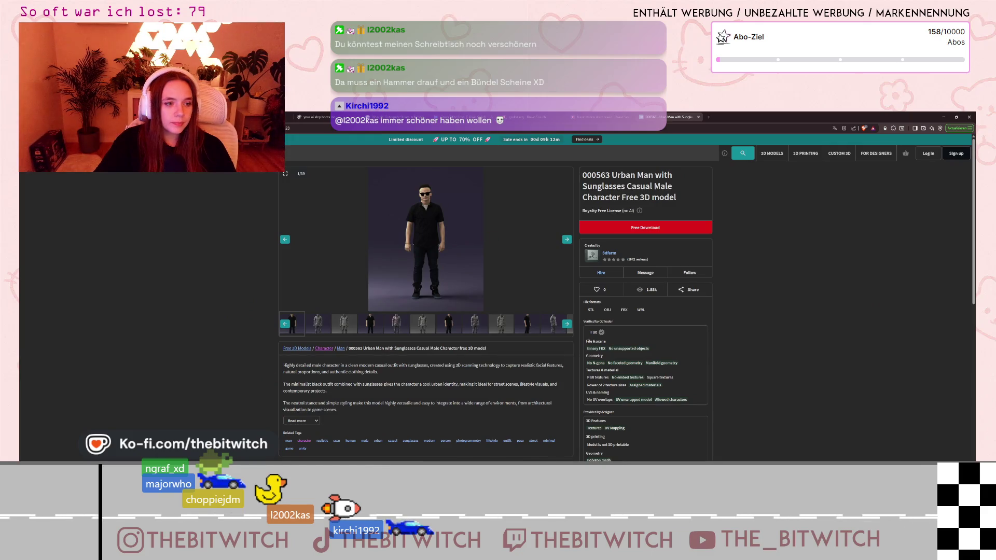
left_click(396, 323)
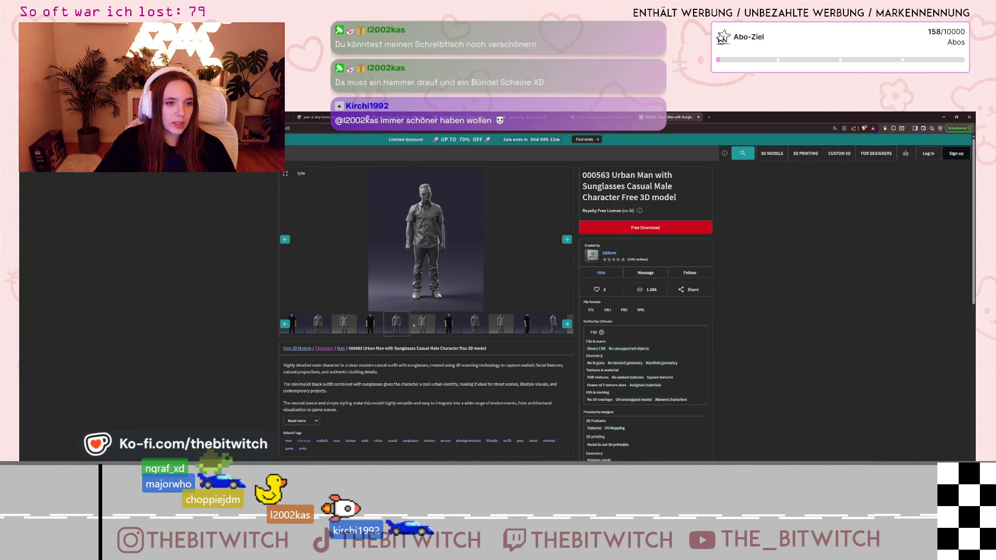
left_click(372, 332)
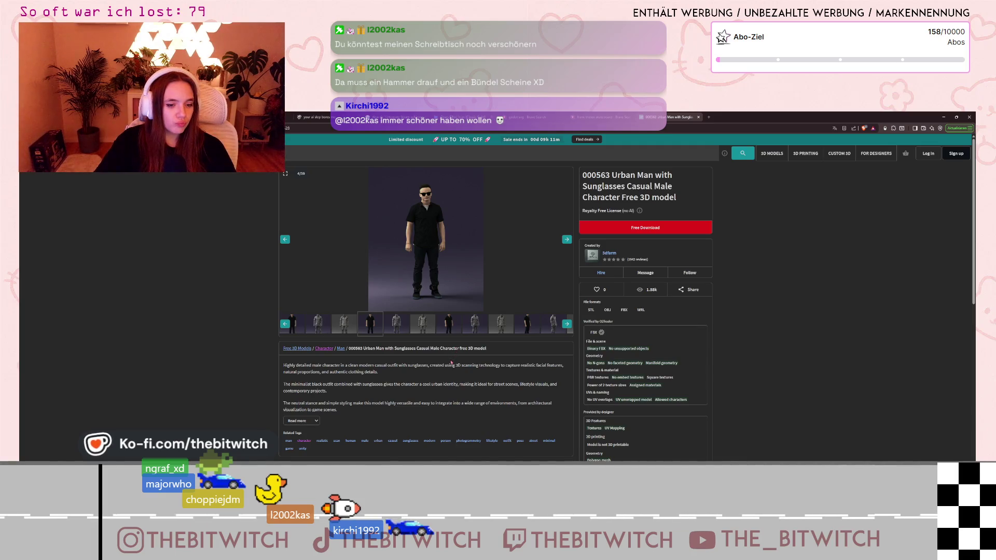
scroll(450, 364, "down", 2)
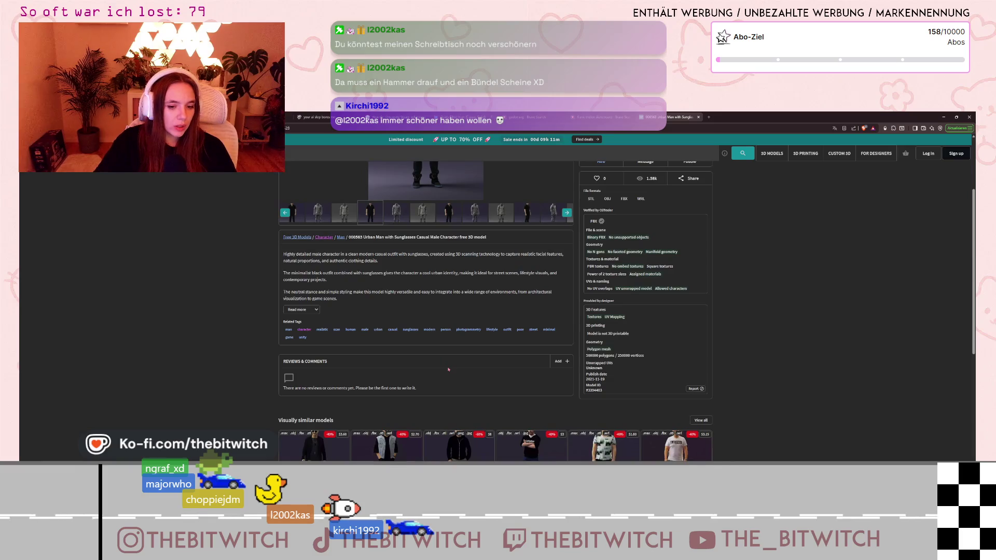
scroll(449, 369, "up", 2)
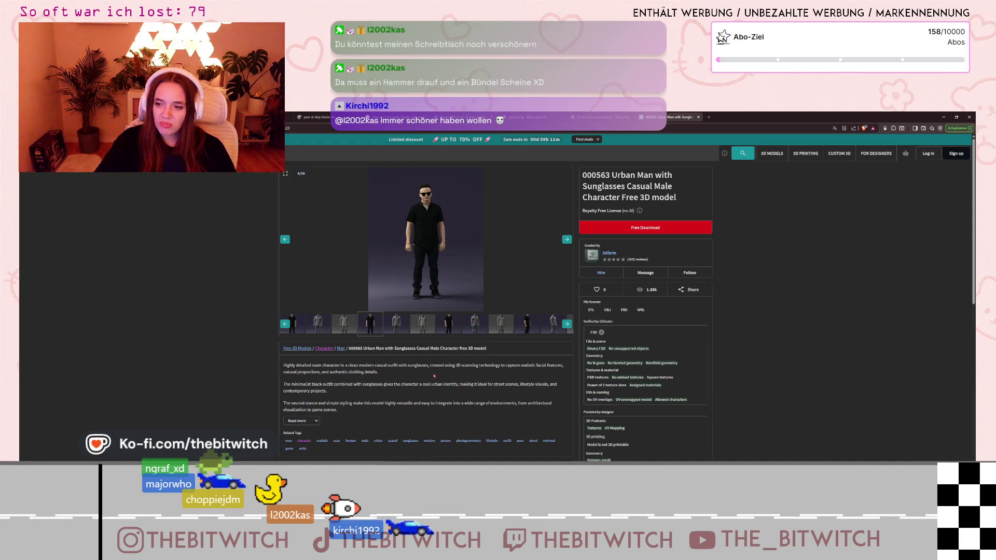
Expand the model's full description, then step forward through five more preview images.
left_click(311, 421)
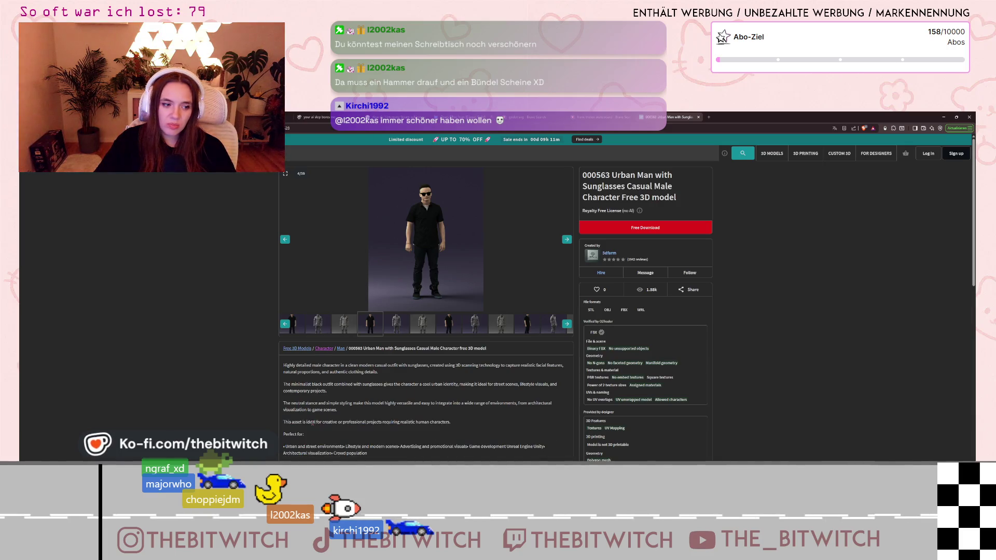
scroll(330, 409, "down", 1)
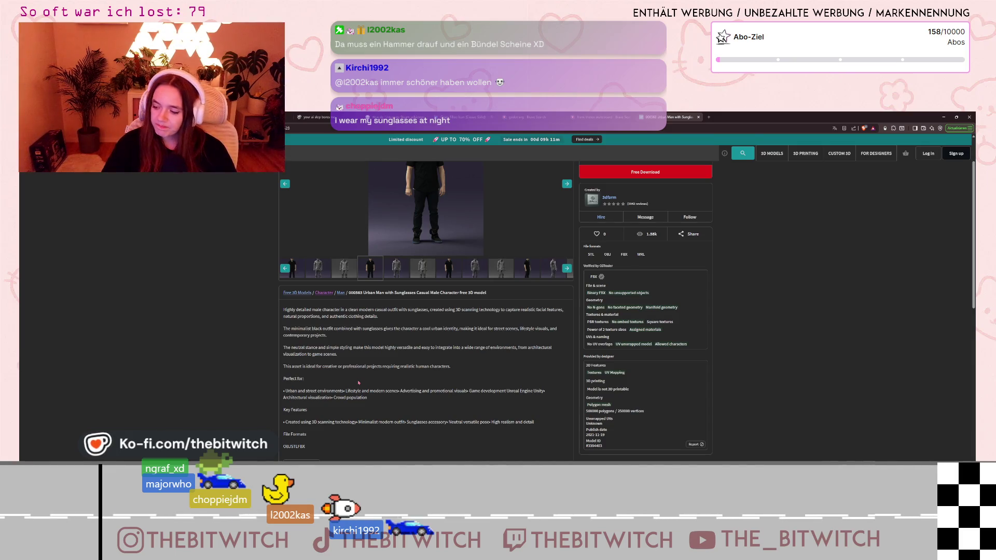
scroll(357, 383, "up", 1)
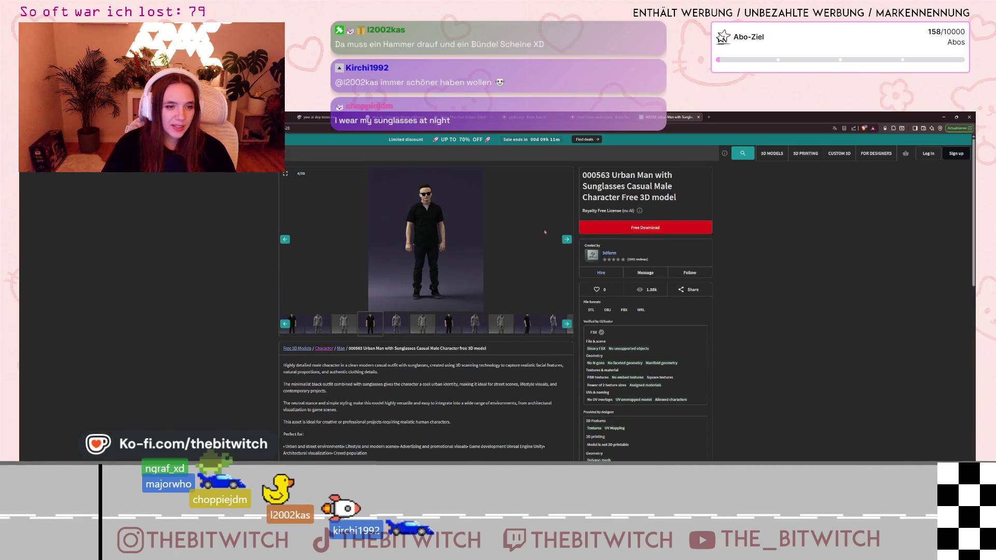
left_click(565, 243)
left_click(566, 242)
left_click(566, 243)
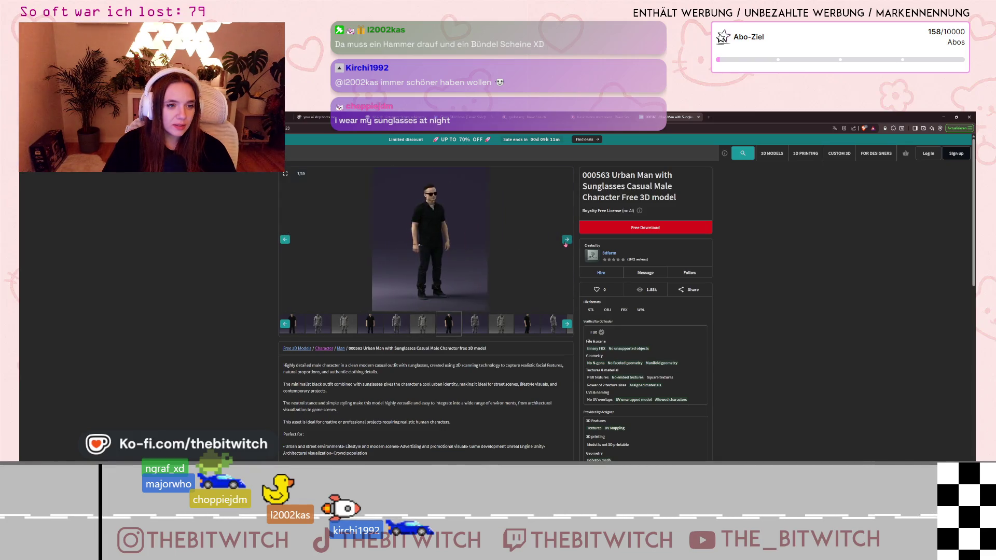
left_click(565, 243)
left_click(566, 241)
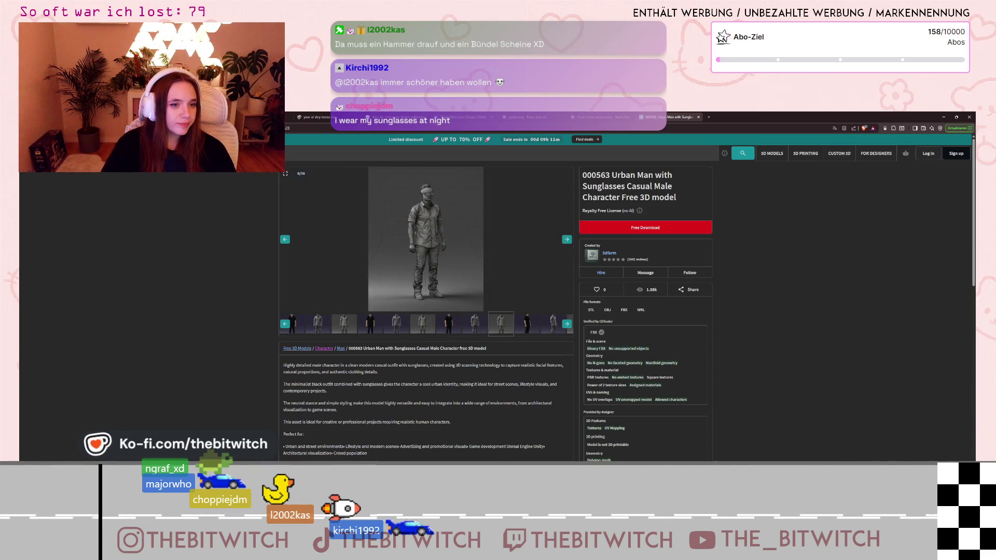
Open the Woman Winter Coat Walking model in a new tab and browse its preview images.
key("alt+Left")
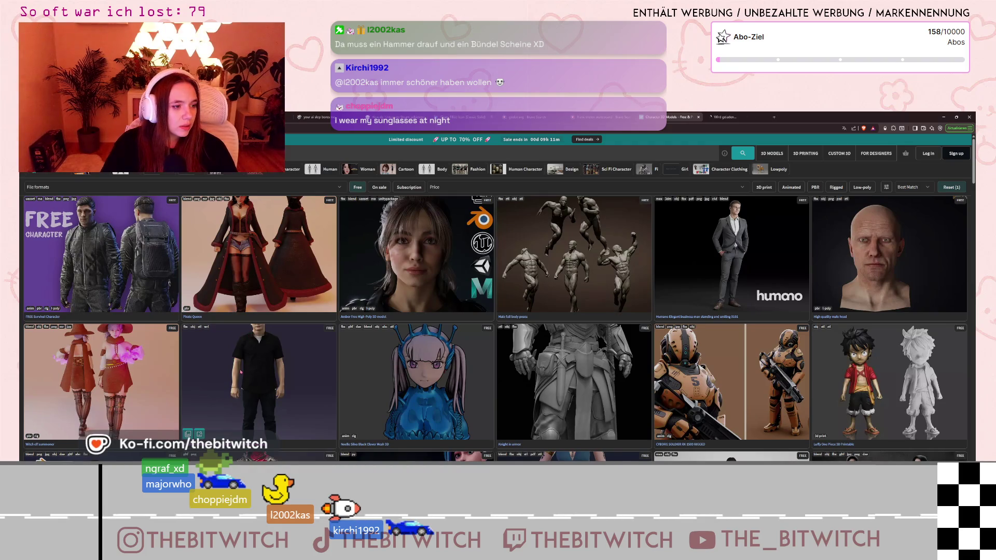
scroll(481, 336, "down", 2)
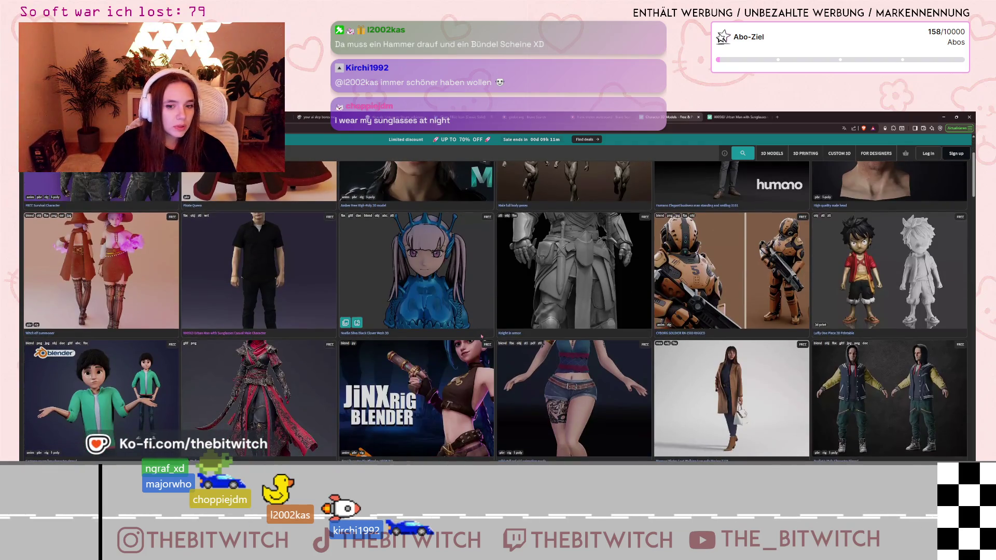
middle_click(731, 394)
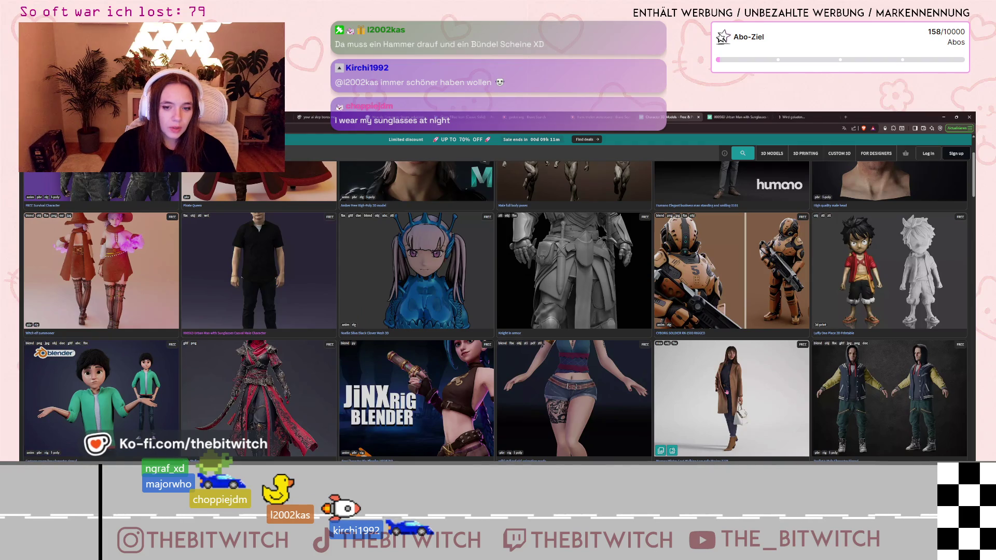
key("ctrl+Tab")
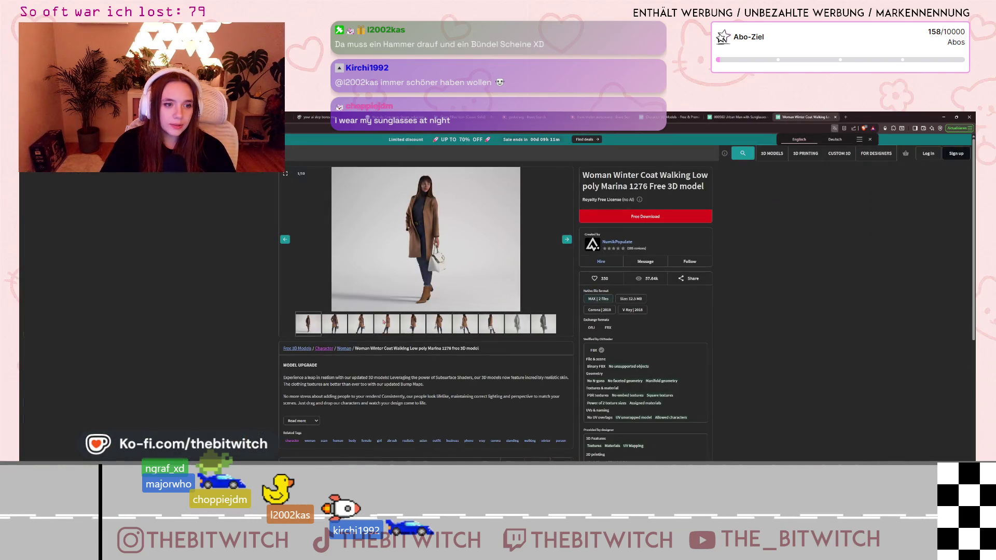
left_click(383, 322)
left_click(418, 330)
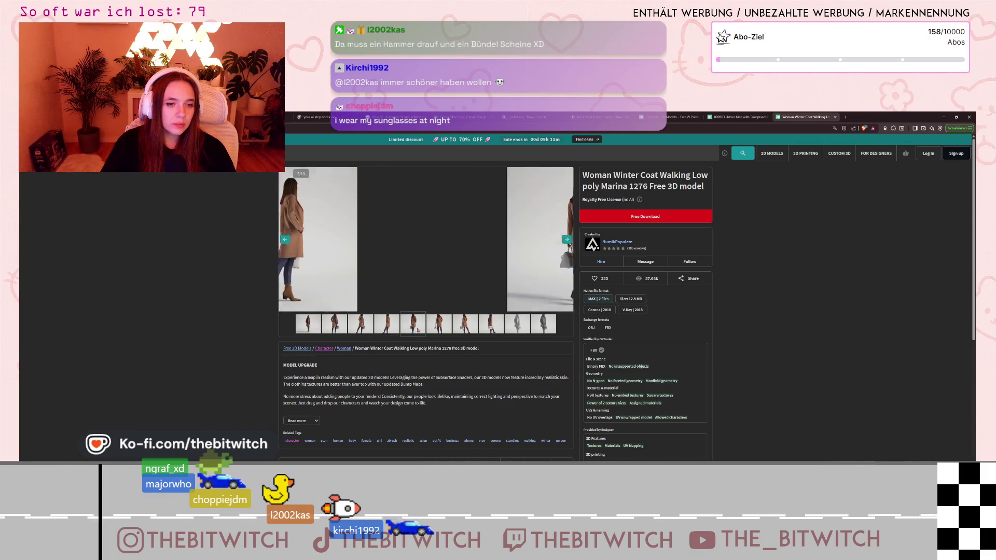
left_click(431, 327)
left_click(327, 320)
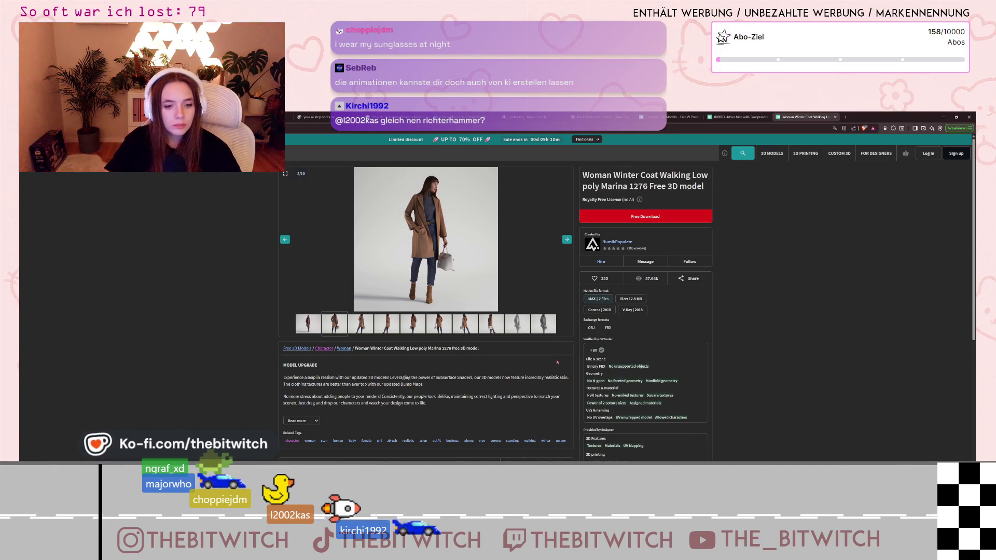
Expand the description and highlight the note that the model is not rigged or animatable.
scroll(497, 372, "down", 4)
scroll(555, 364, "up", 3)
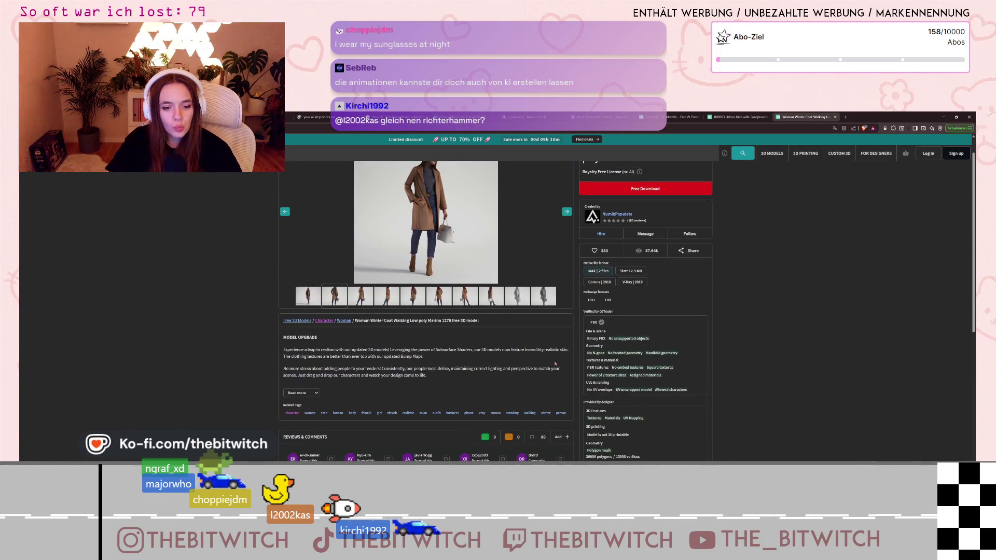
scroll(555, 364, "up", 1)
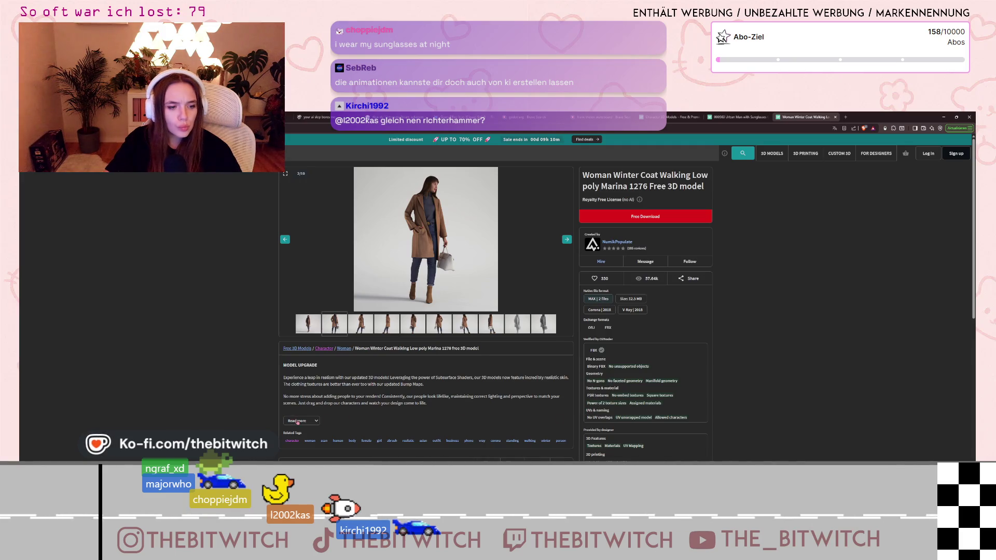
left_click(298, 421)
scroll(297, 421, "down", 3)
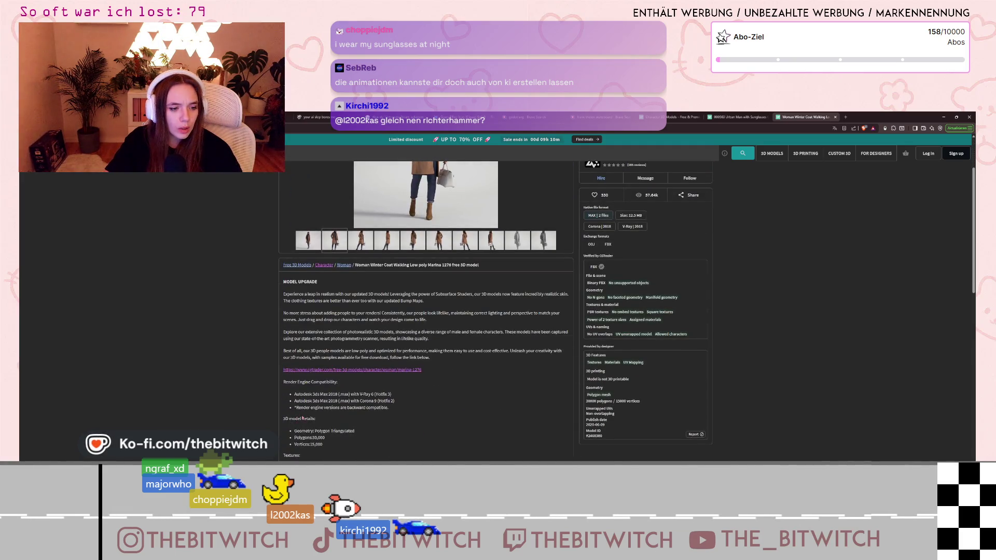
scroll(357, 360, "down", 2)
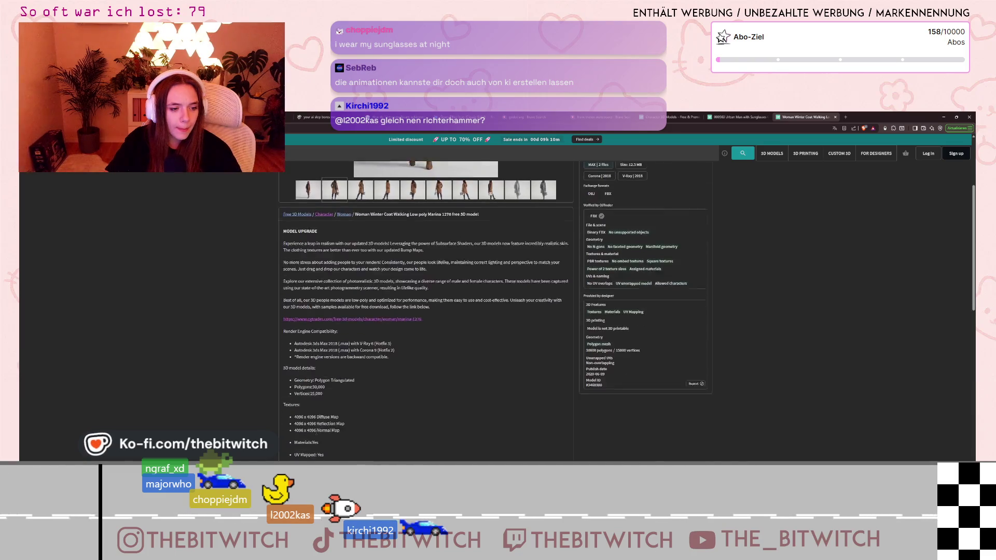
scroll(332, 353, "down", 5)
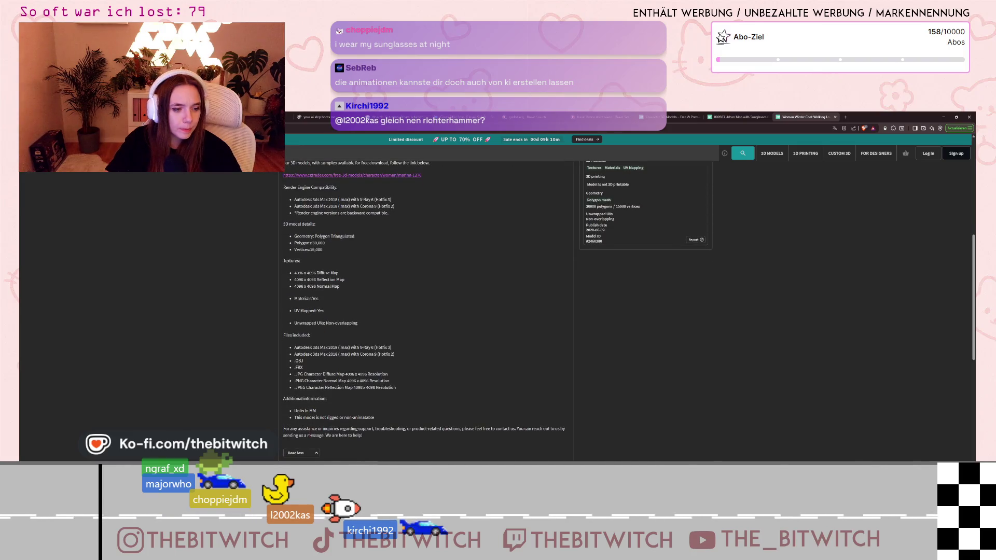
left_click_drag(319, 417, 394, 421)
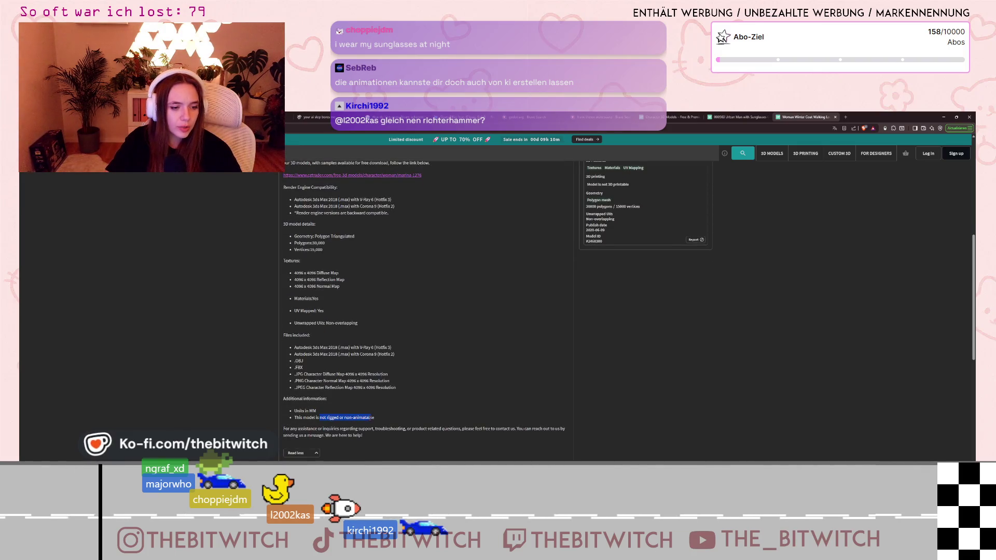
left_click(423, 407)
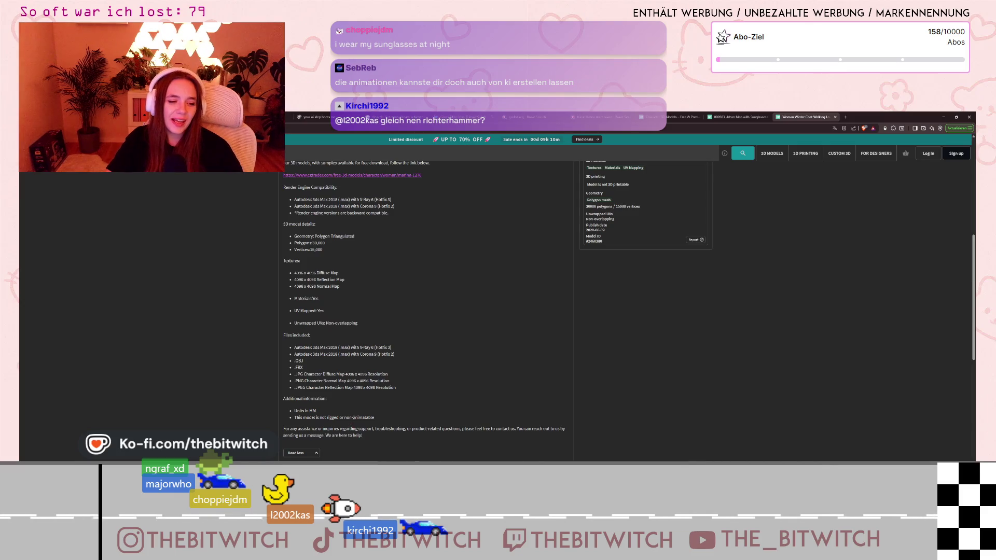
Close the Woman Winter Coat tab, scroll the character grid, and switch to the Humano Casual woman tab.
left_click(835, 117)
left_click(669, 117)
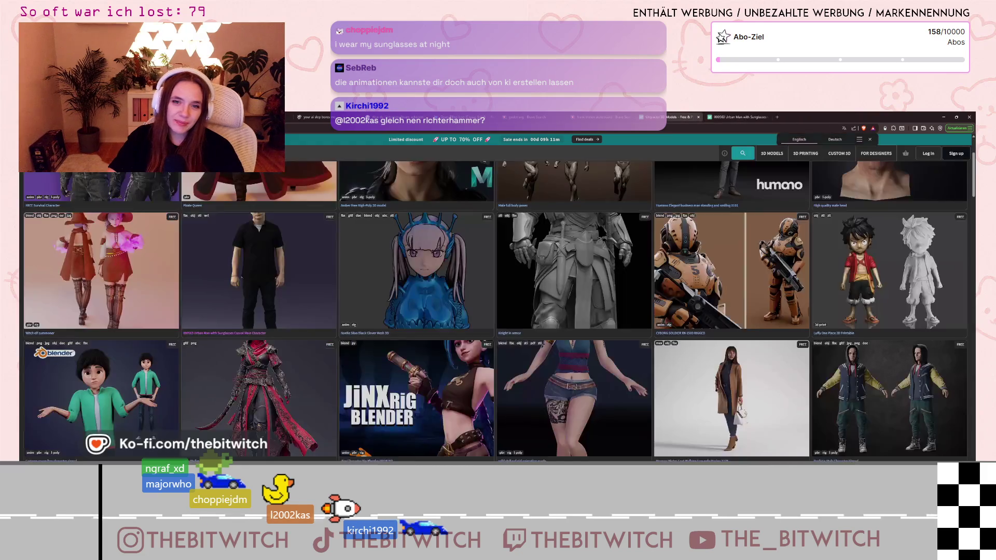
scroll(688, 362, "down", 2)
scroll(688, 362, "down", 3)
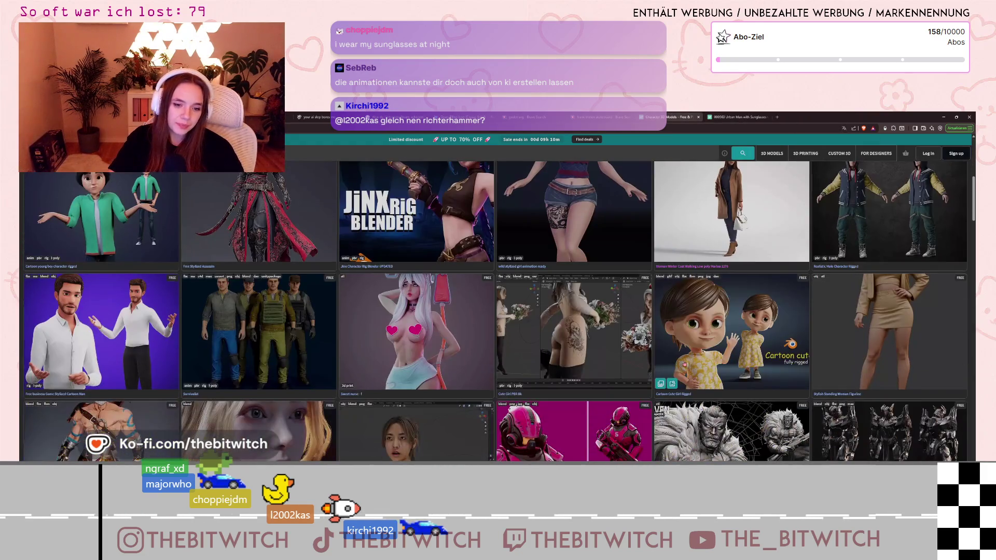
scroll(767, 409, "down", 2)
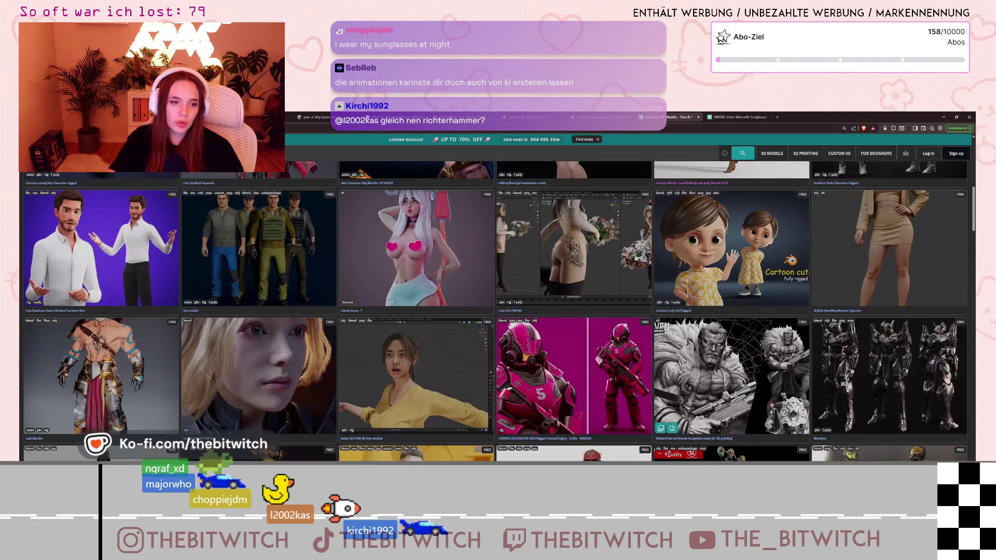
scroll(784, 403, "down", 2)
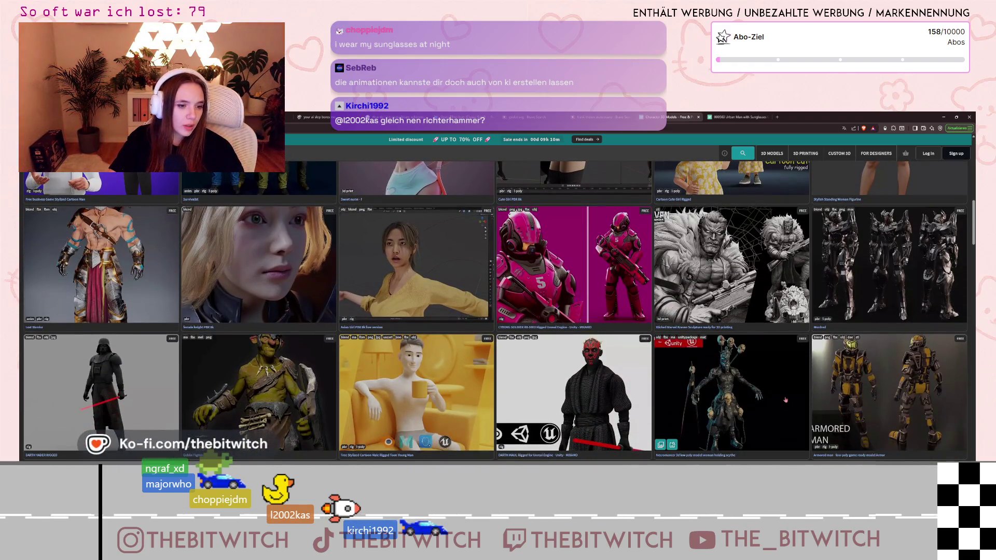
scroll(785, 400, "down", 2)
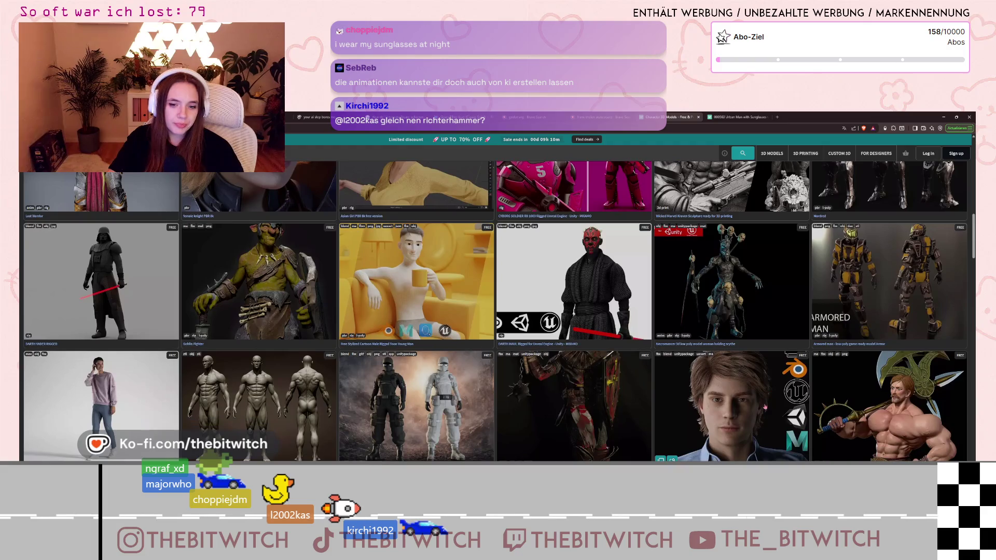
scroll(751, 423, "down", 1)
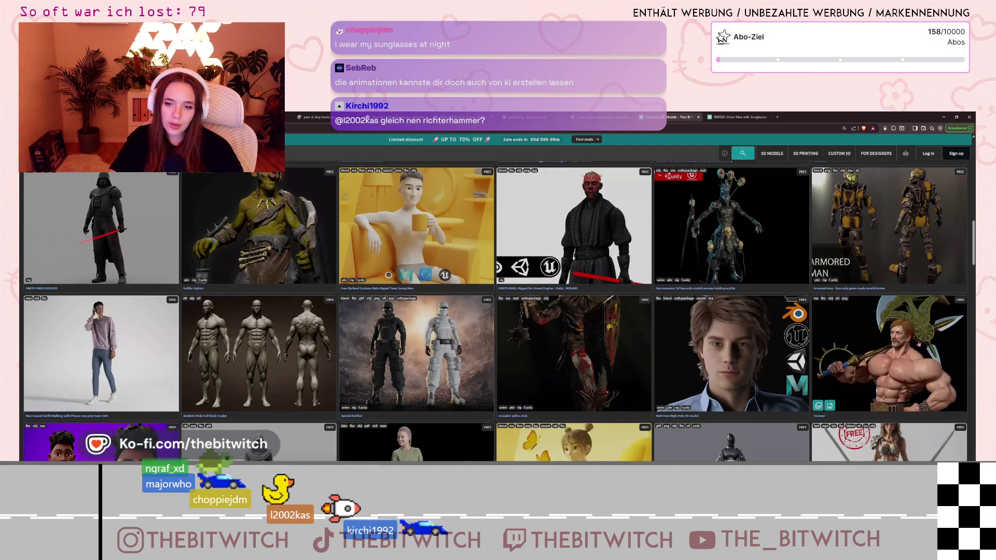
scroll(902, 382, "down", 2)
scroll(889, 384, "down", 1)
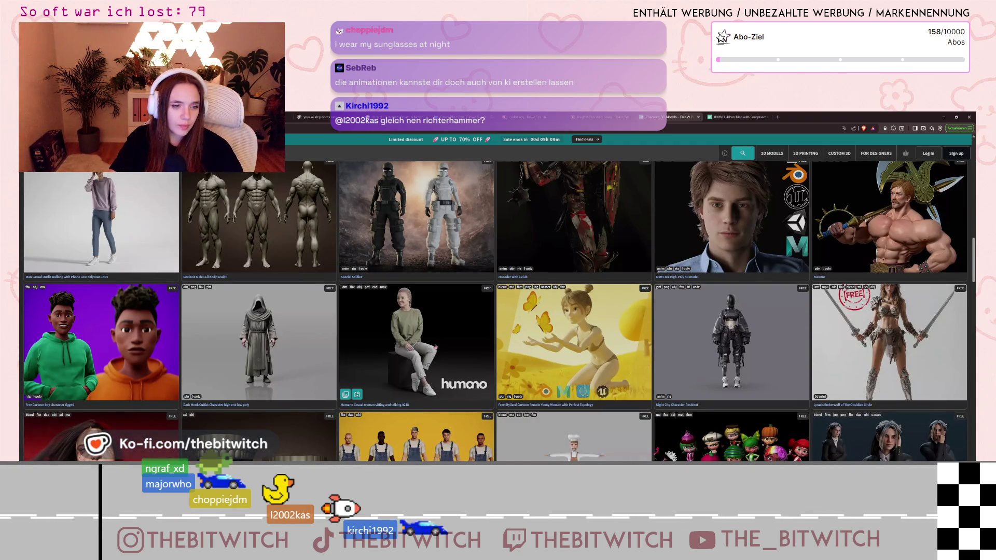
scroll(423, 351, "down", 1)
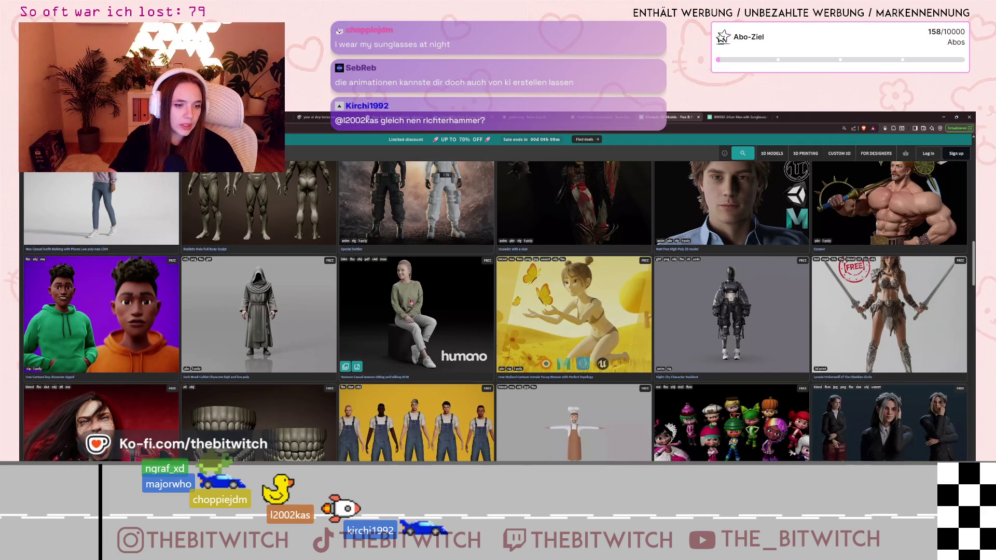
left_click(801, 117)
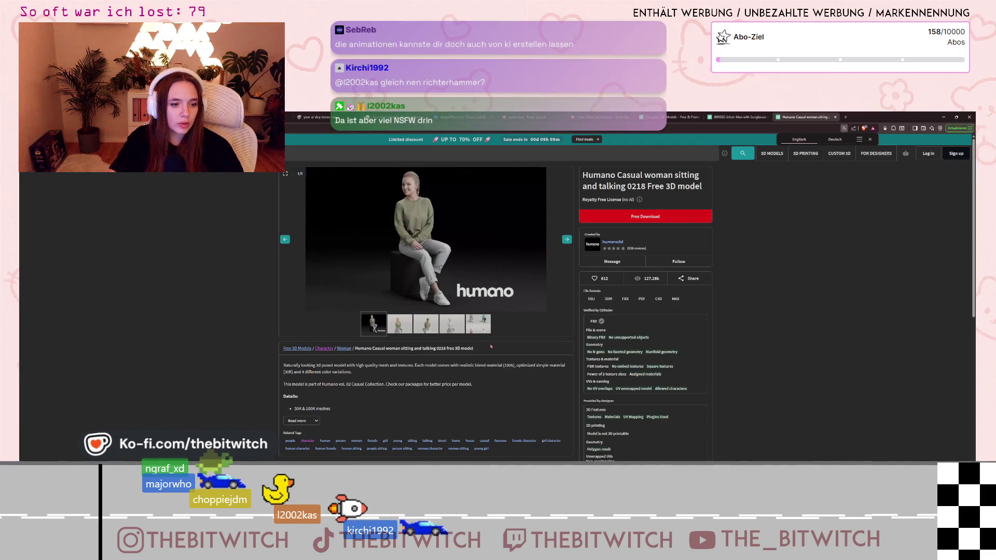
Expand the Humano model's description and flip through the gallery to the front-facing seated image.
left_click(317, 421)
scroll(363, 410, "down", 2)
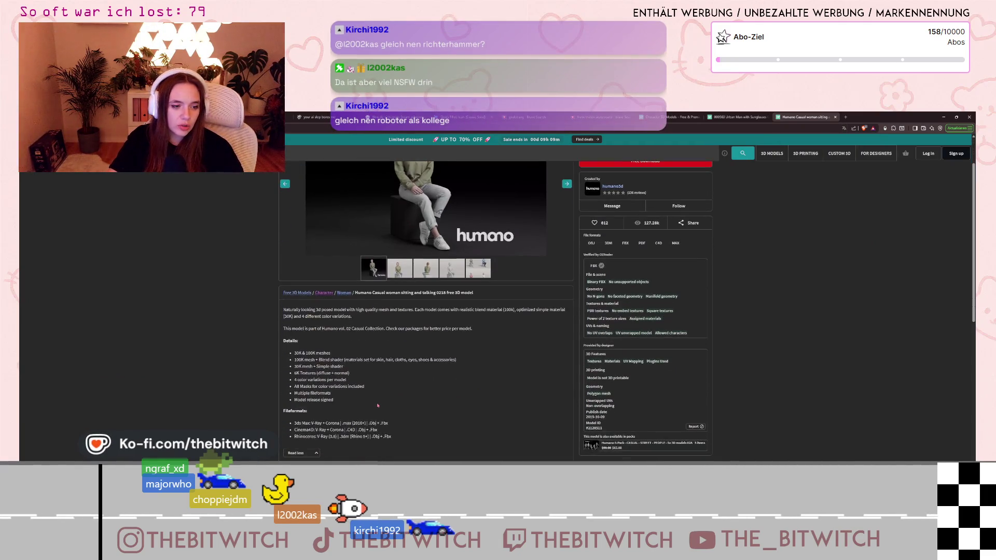
scroll(378, 404, "up", 2)
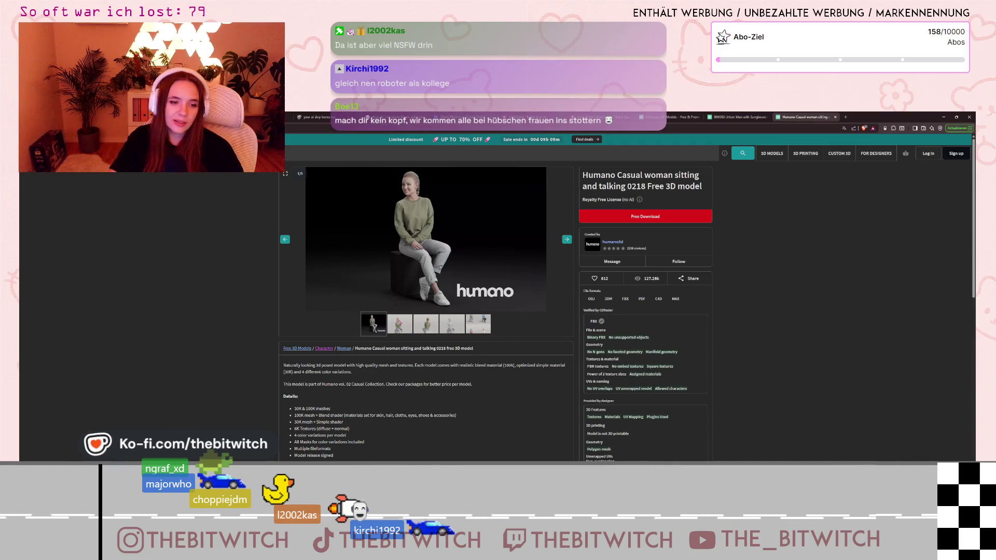
key("Right")
key("Right")
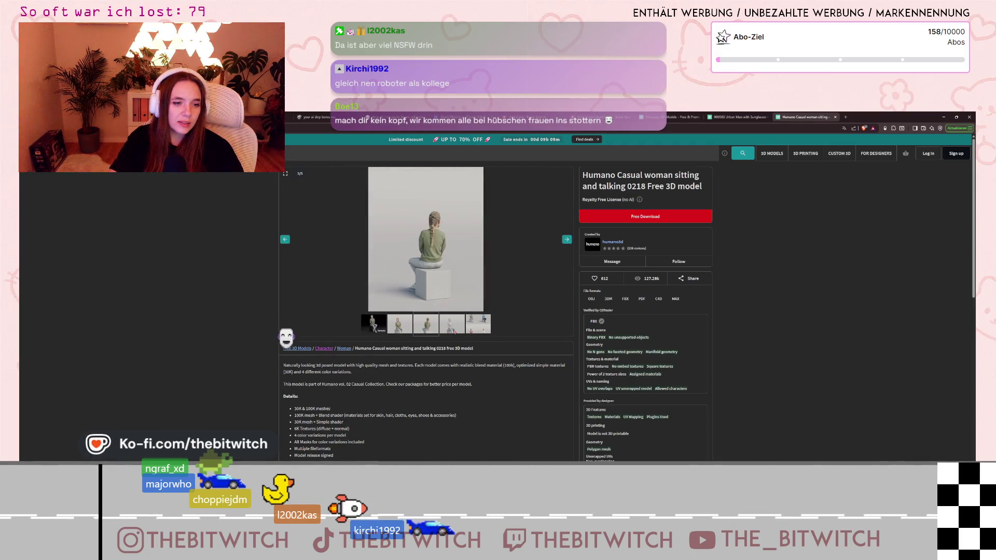
key("Right")
key("Right")
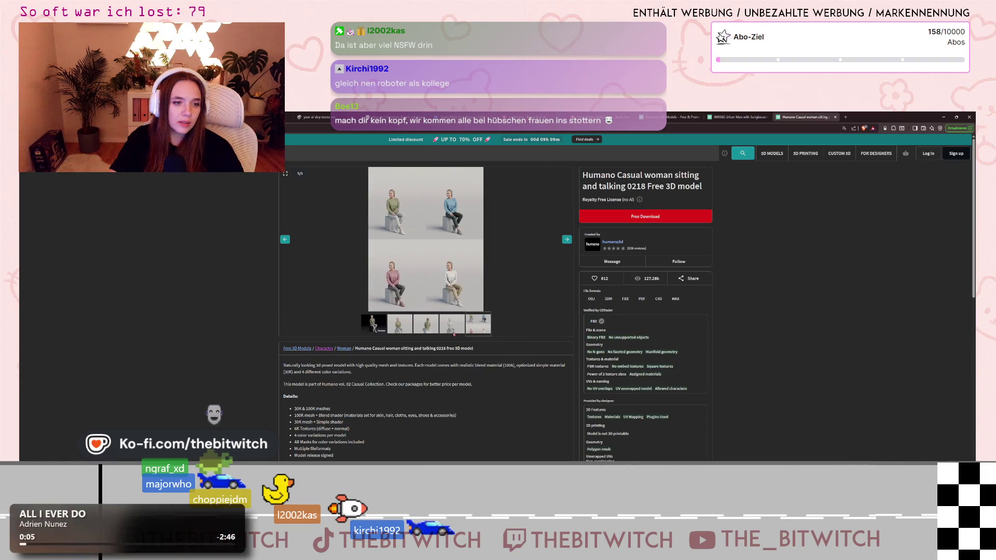
key("Left")
key("Left")
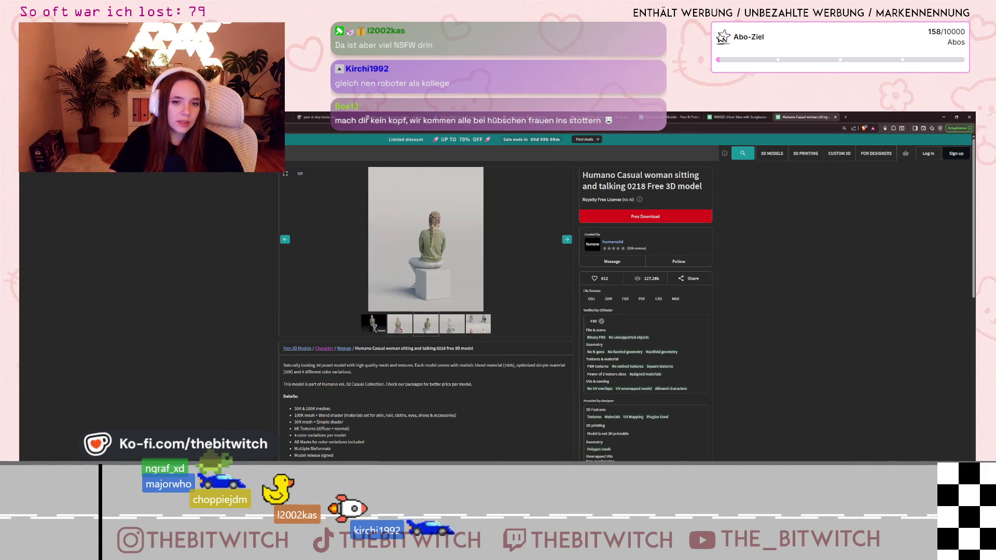
left_click(400, 330)
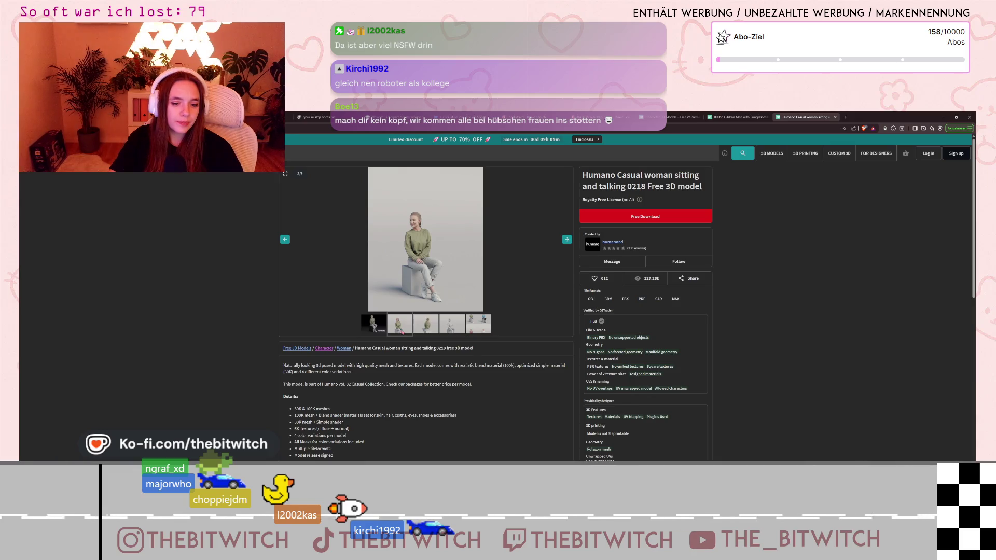
Expand the full details listing 10K and 100K meshes, 6K textures and file formats.
scroll(311, 371, "down", 5)
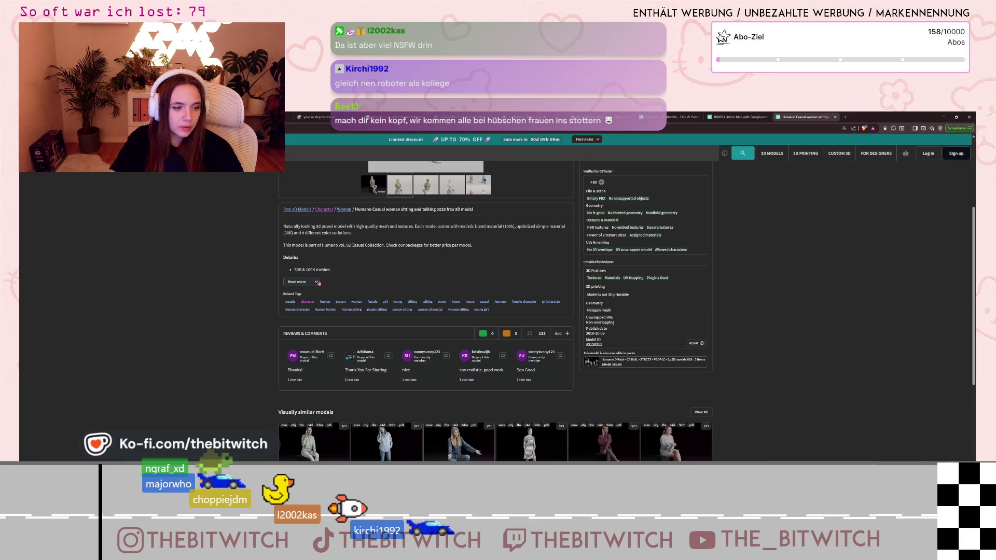
left_click(301, 282)
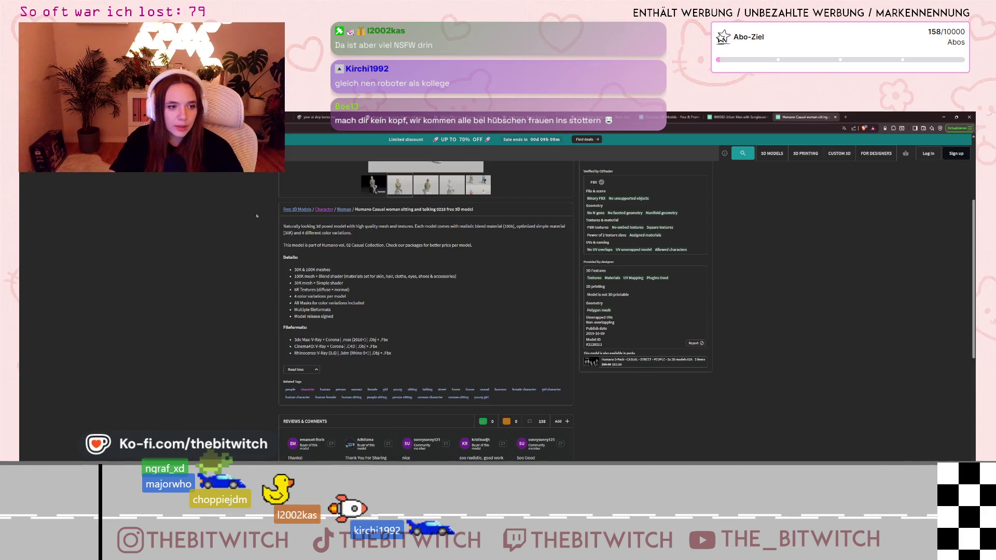
scroll(563, 269, "up", 2)
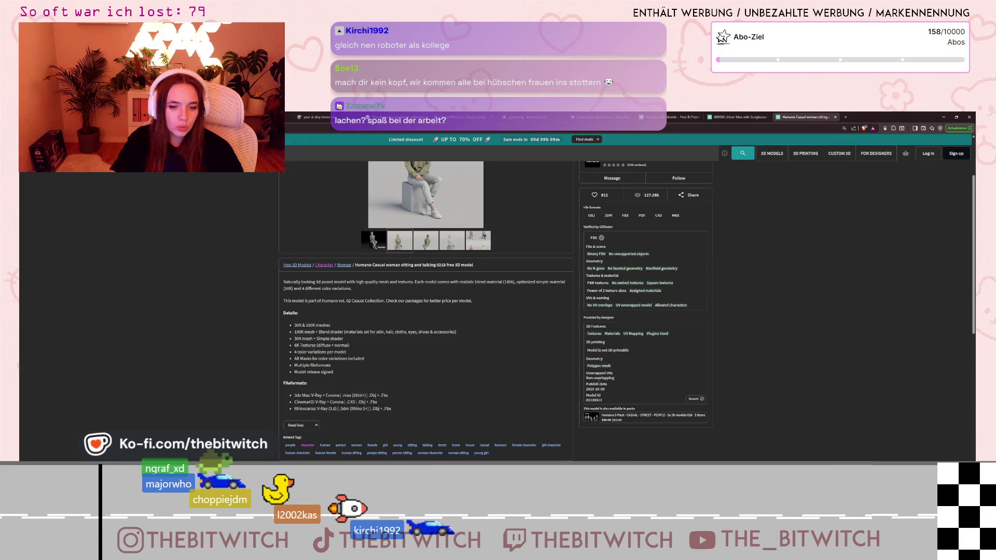
scroll(605, 380, "up", 3)
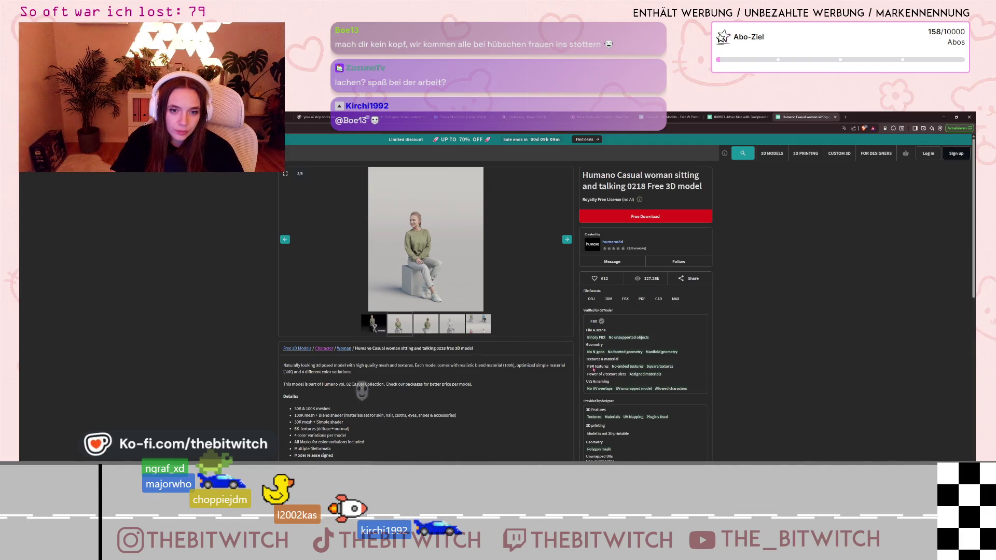
Advance the gallery to the four colour variations image, then scroll down to the similar models.
mouse_move(642, 203)
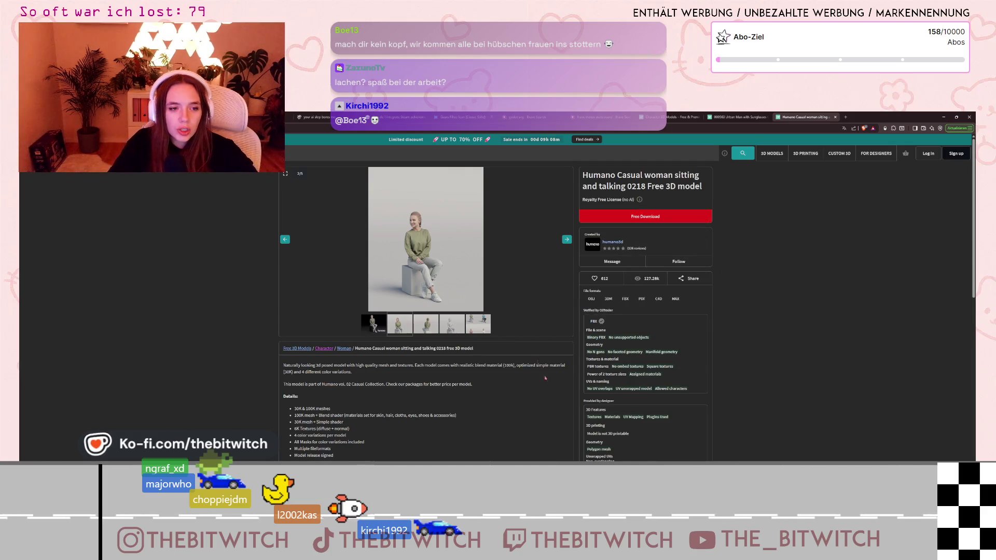
left_click(567, 240)
left_click(567, 240)
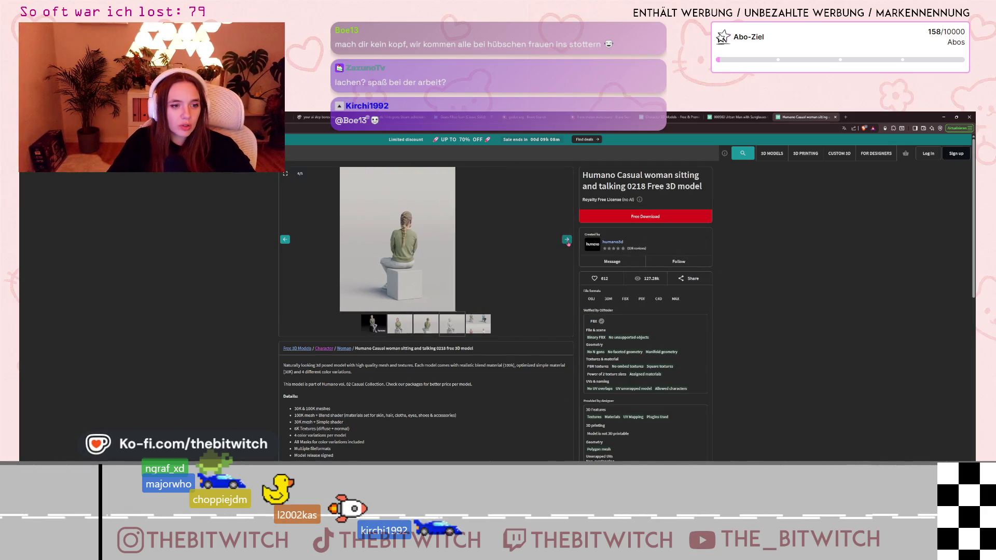
left_click(567, 240)
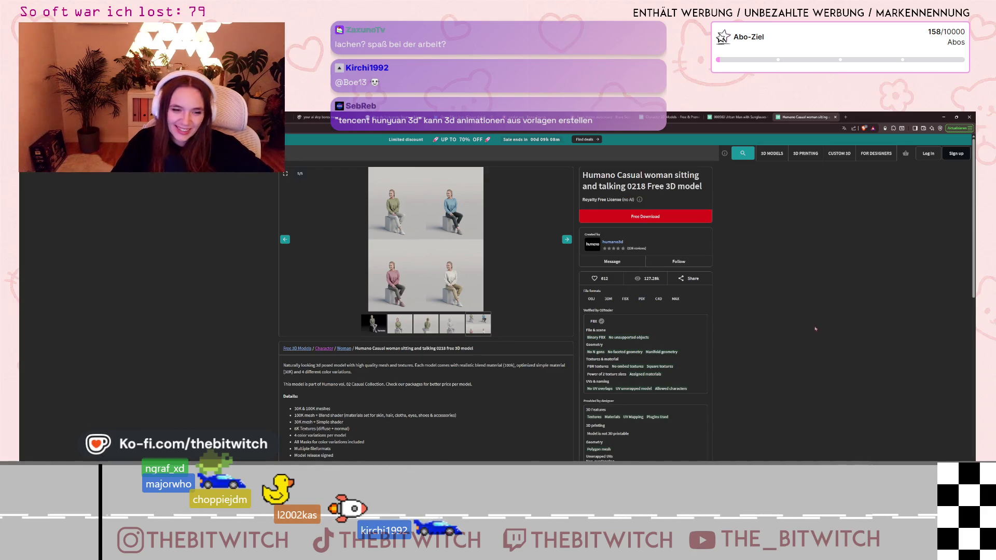
scroll(467, 370, "down", 3)
scroll(475, 370, "down", 5)
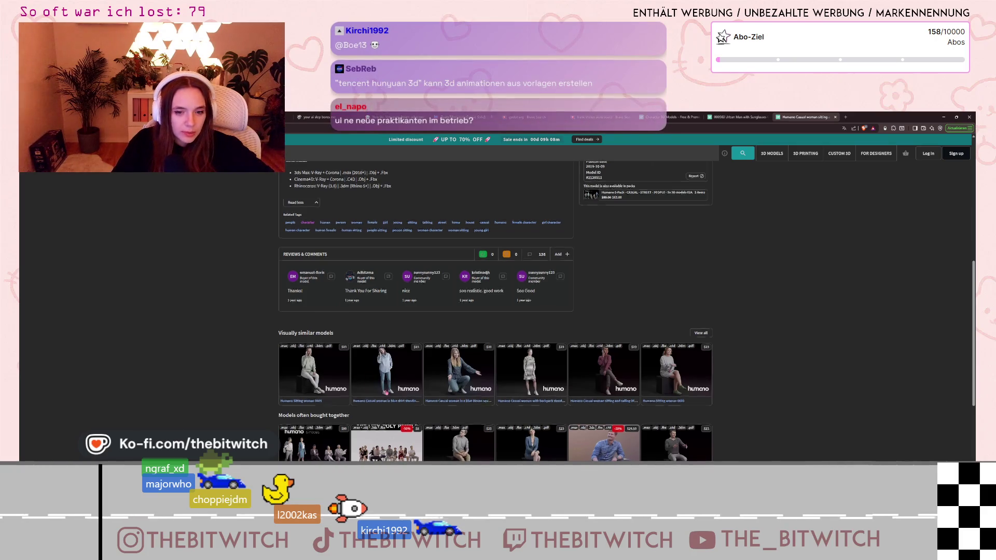
Preview the blue-shirt standing-and-calling model's next and back images, close it, and return to the similar models.
scroll(386, 394, "down", 1)
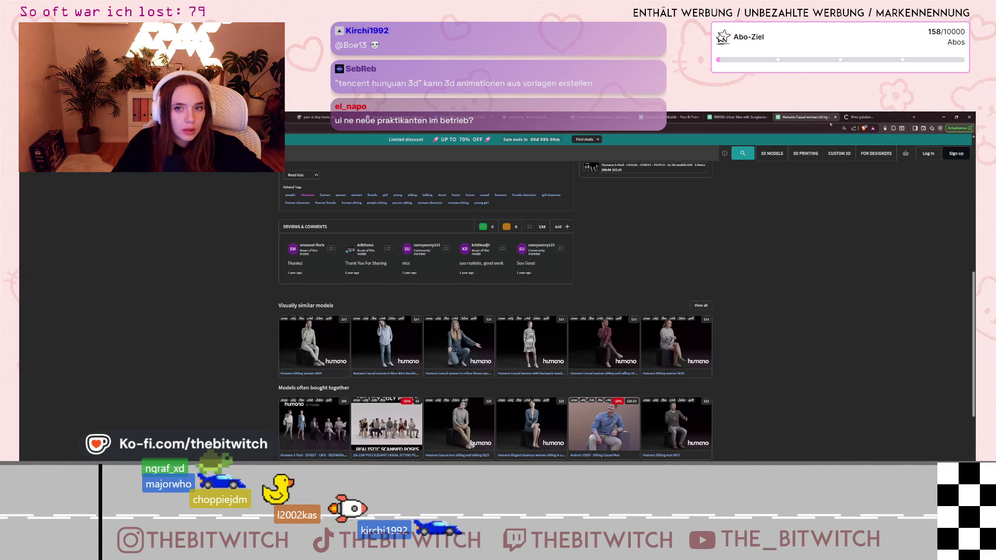
left_click(856, 117)
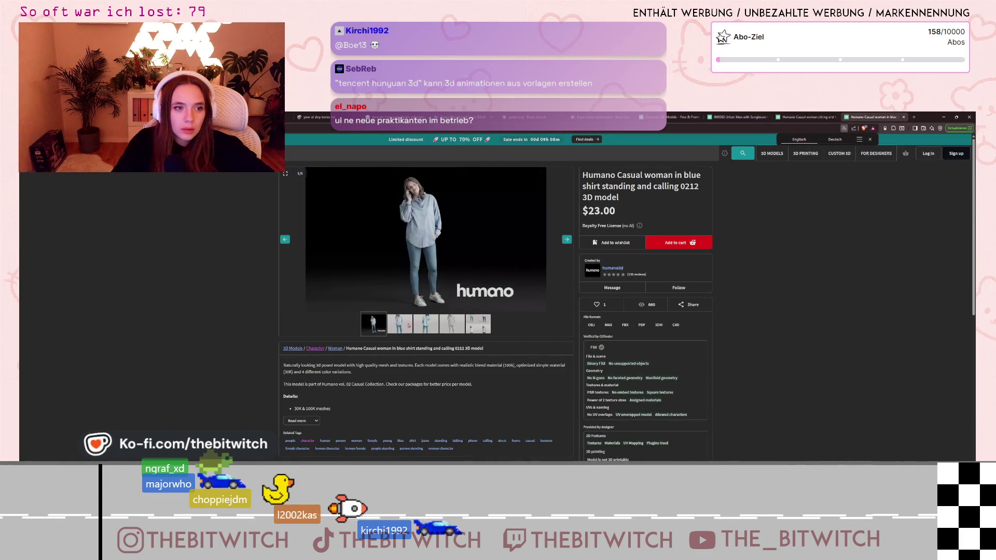
left_click(408, 326)
left_click(426, 326)
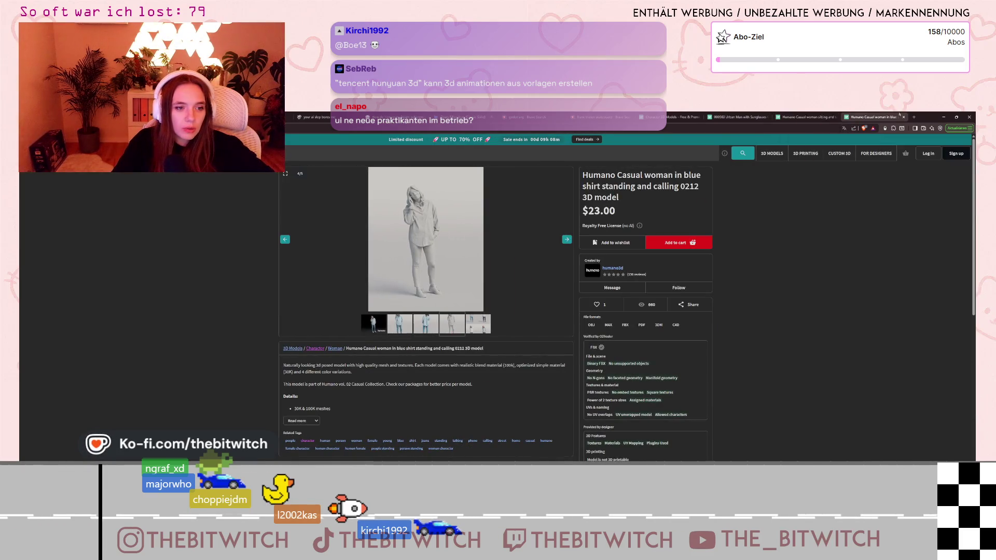
left_click(904, 117)
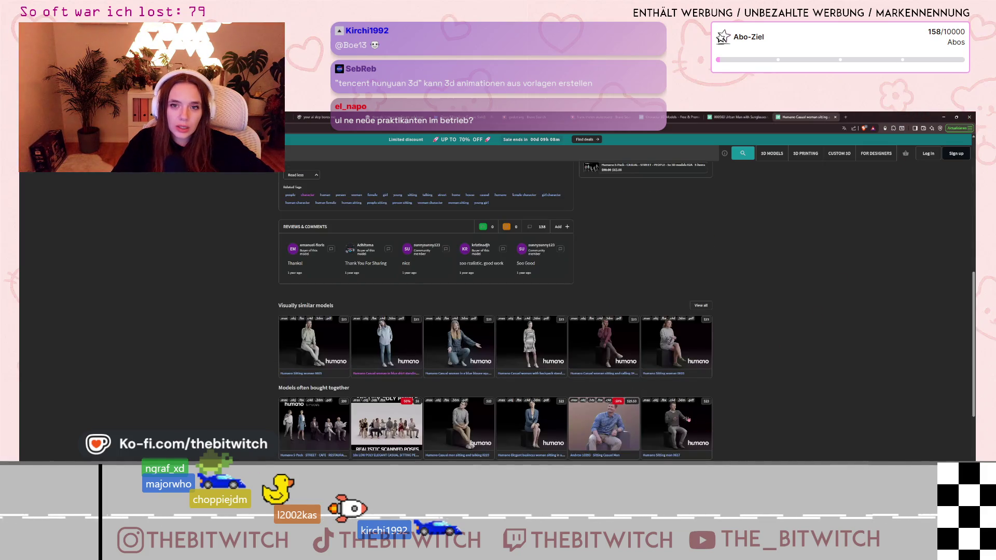
scroll(685, 417, "down", 3)
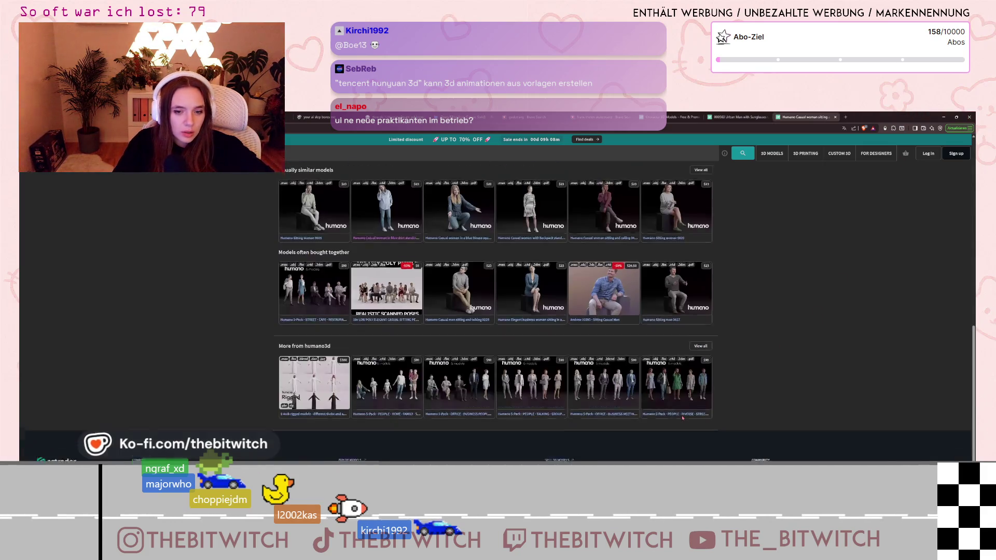
scroll(680, 409, "up", 2)
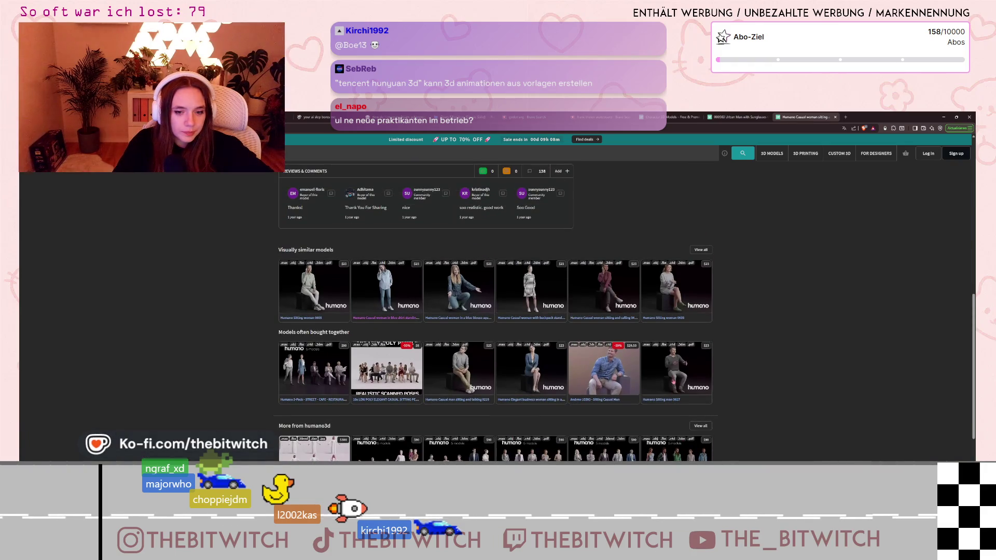
scroll(654, 395, "up", 5)
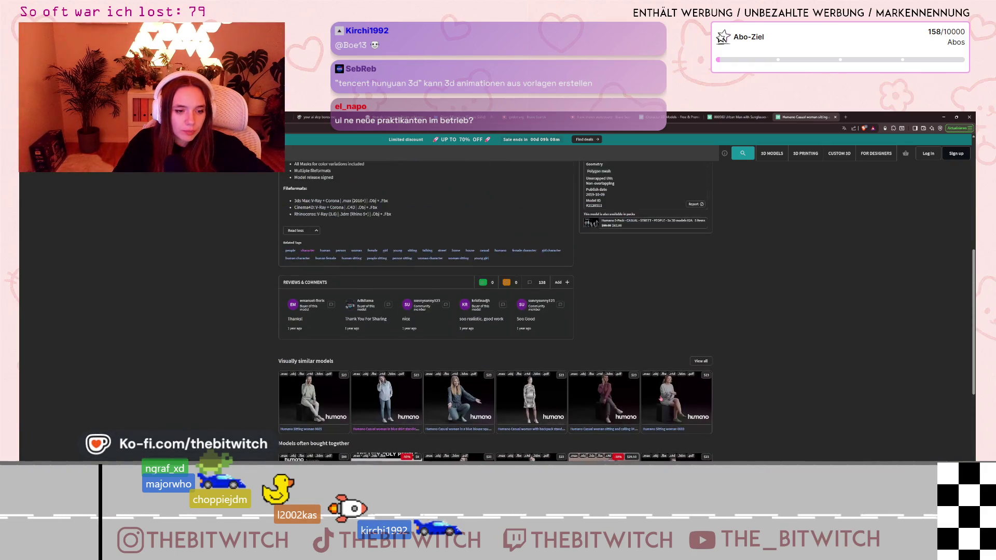
scroll(683, 407, "down", 3)
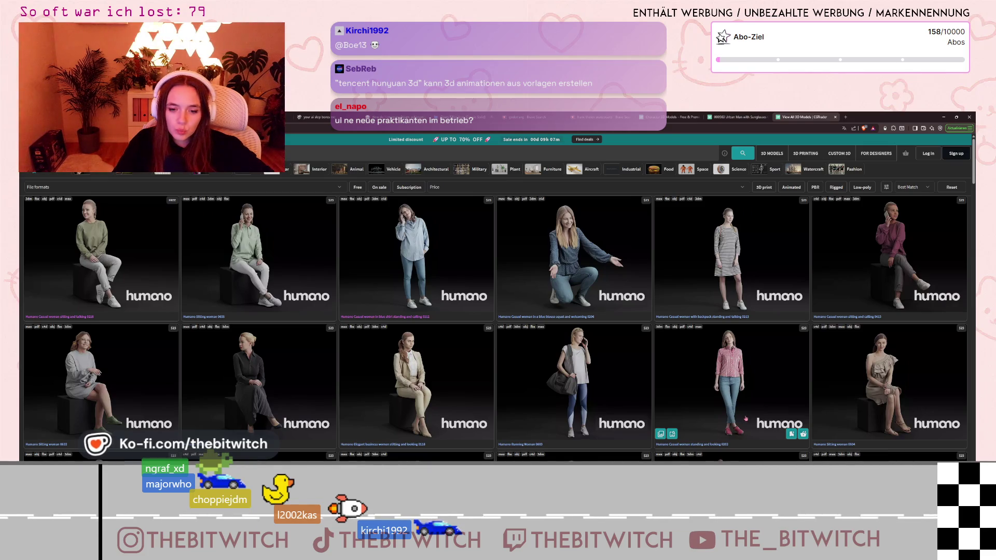
Scroll the visually similar models grid and check the other open tabs, including the Urban Man page.
scroll(732, 402, "down", 3)
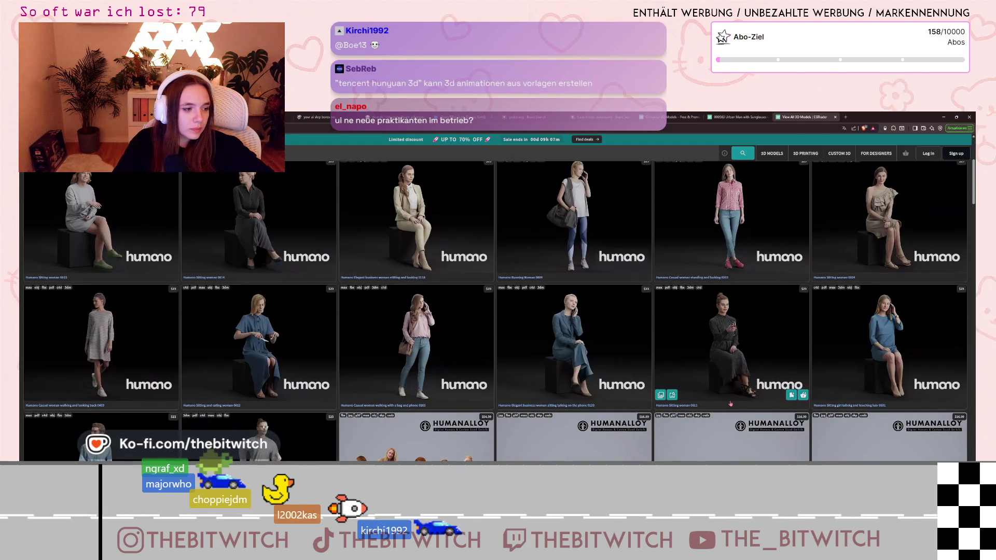
scroll(284, 398, "down", 2)
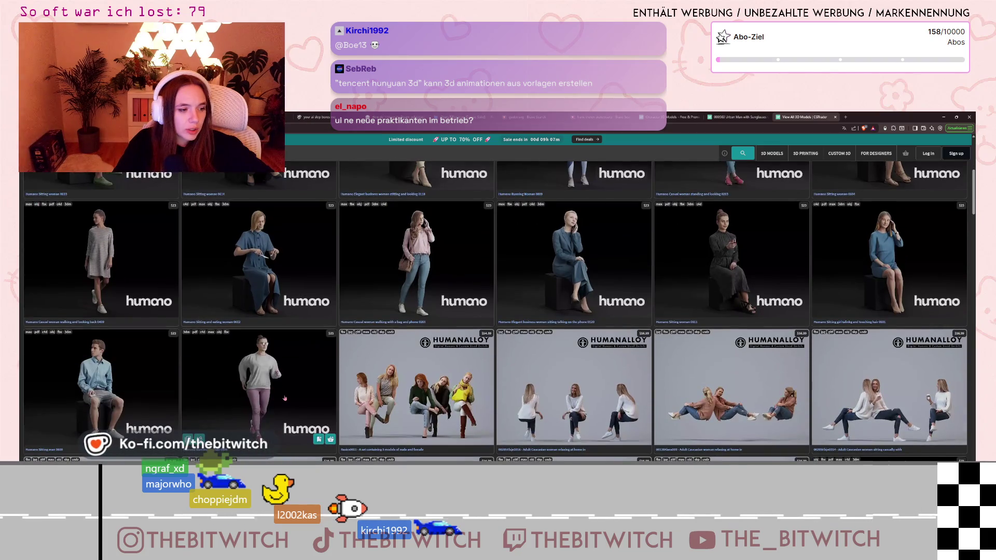
scroll(286, 398, "down", 3)
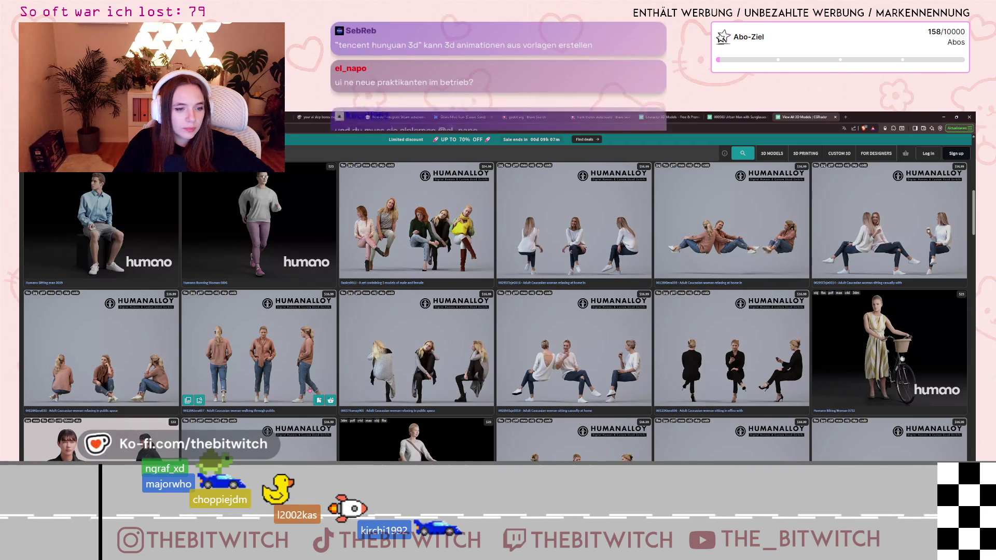
scroll(309, 390, "down", 2)
scroll(313, 390, "down", 5)
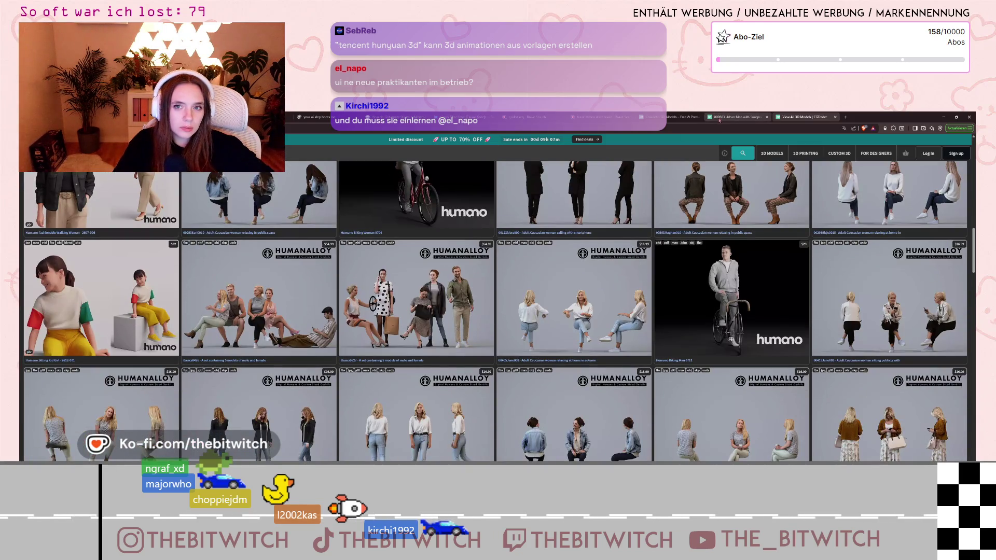
left_click(671, 117)
left_click(732, 117)
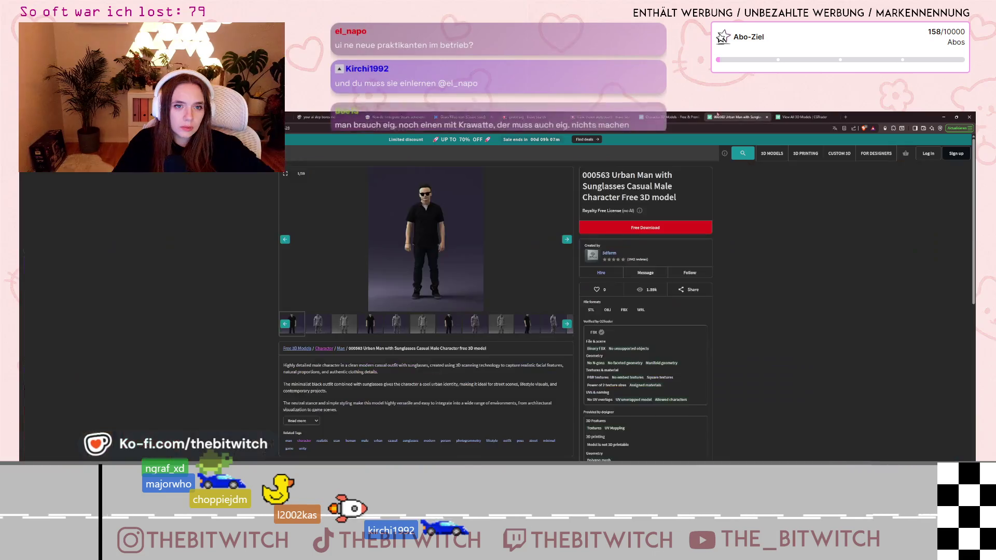
left_click(806, 120)
Revisit the sitting woman's page and similar-models list, then switch to the humano designer profile.
key("alt+Right")
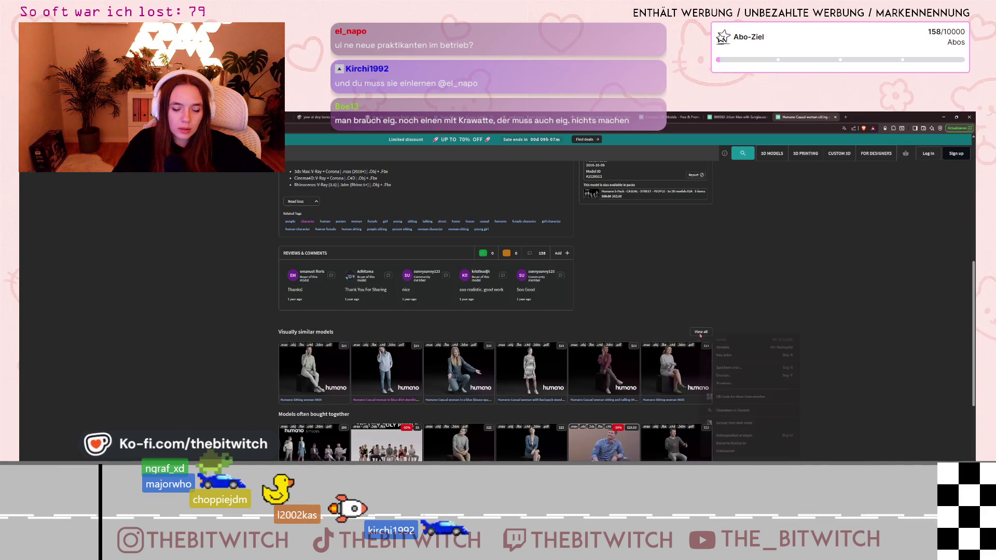
right_click(700, 333)
left_click(698, 334)
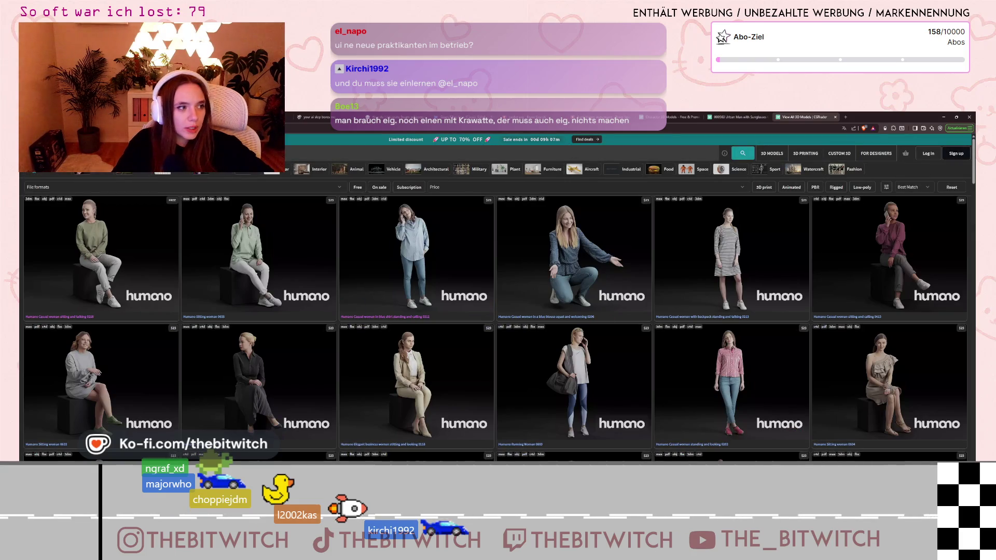
key("alt+Left")
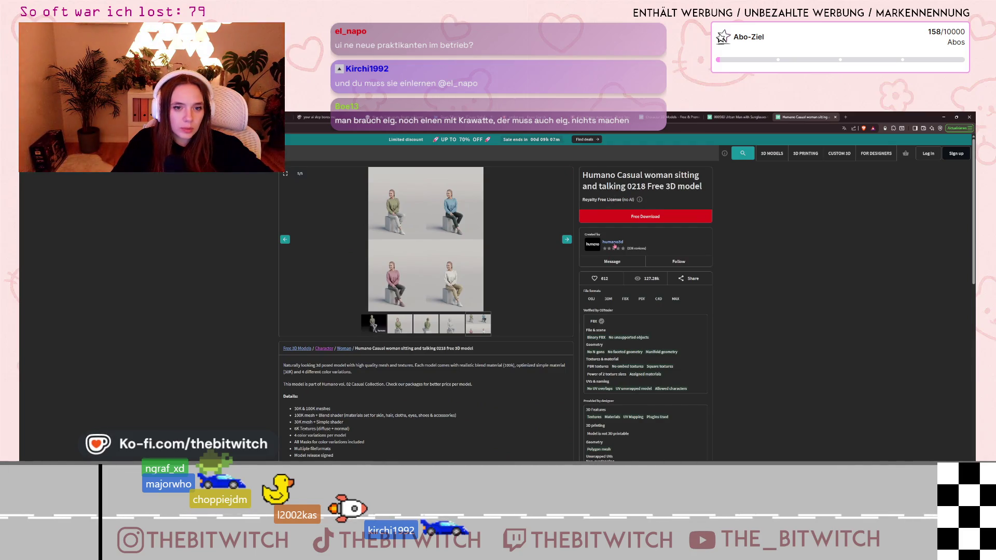
left_click(864, 117)
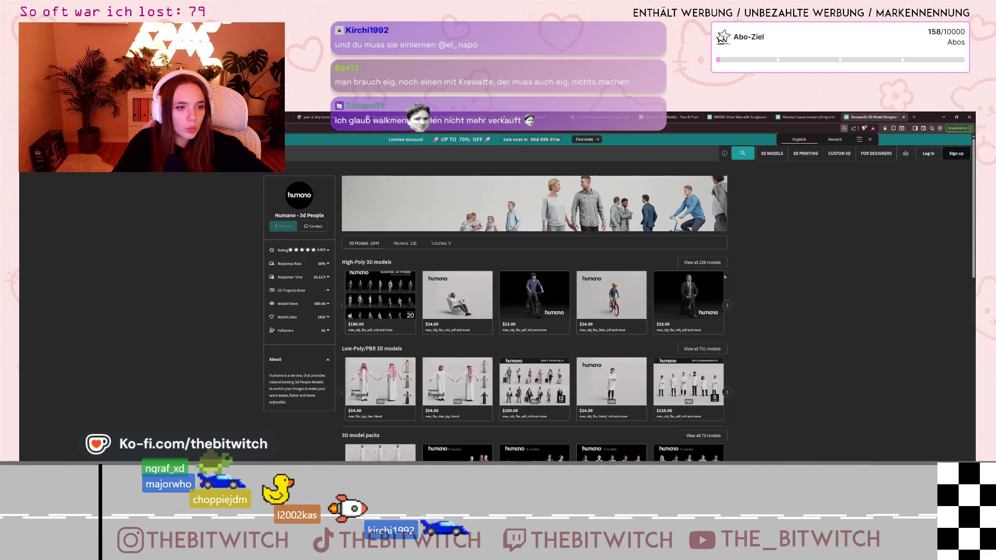
Open all 1044 of humano's models and apply the Free filter, discarding an empty filtered tab.
left_click(710, 281)
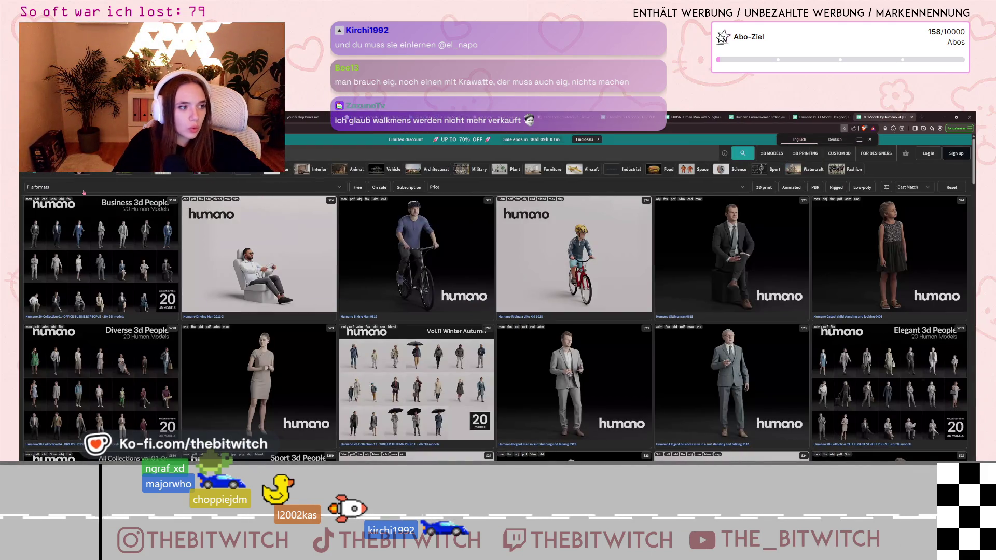
left_click(355, 189)
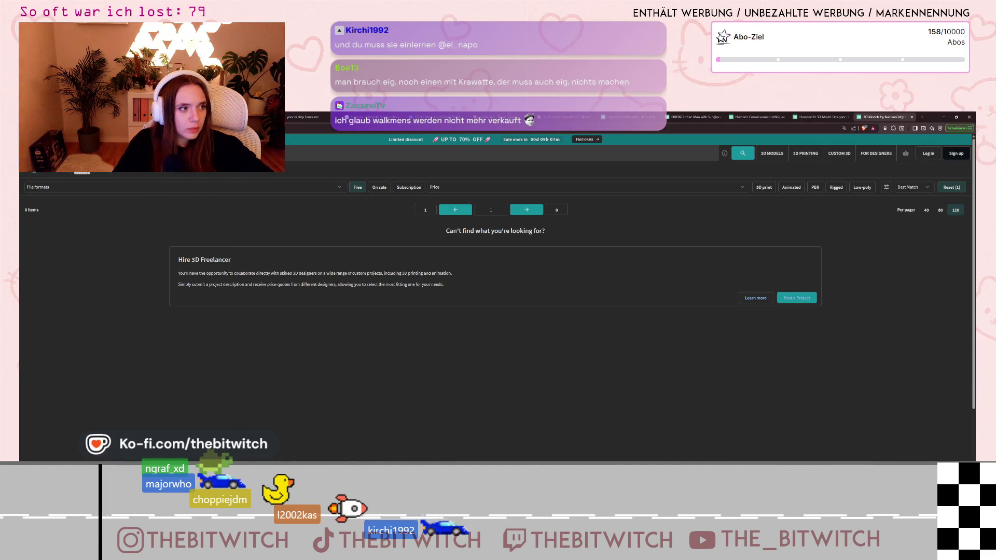
left_click(912, 117)
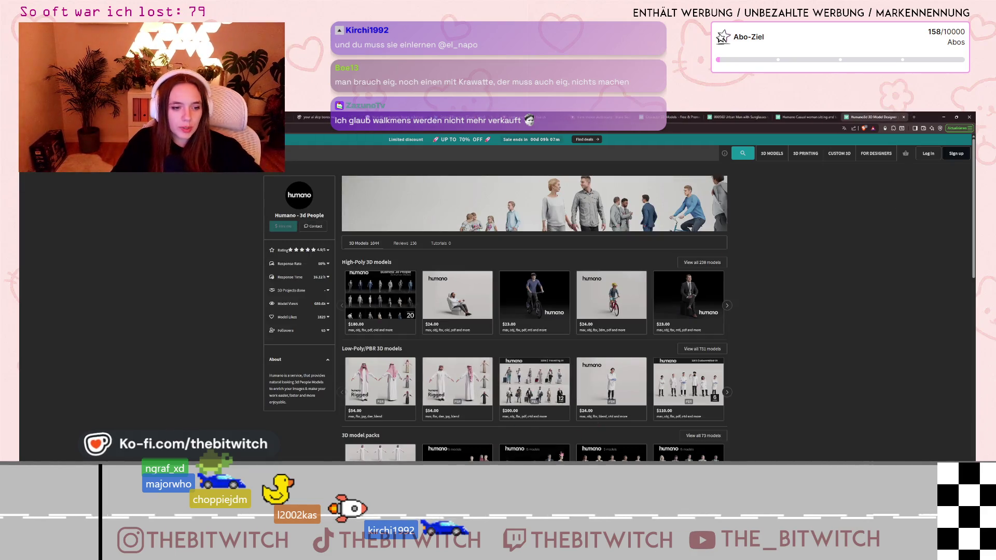
scroll(610, 419, "down", 2)
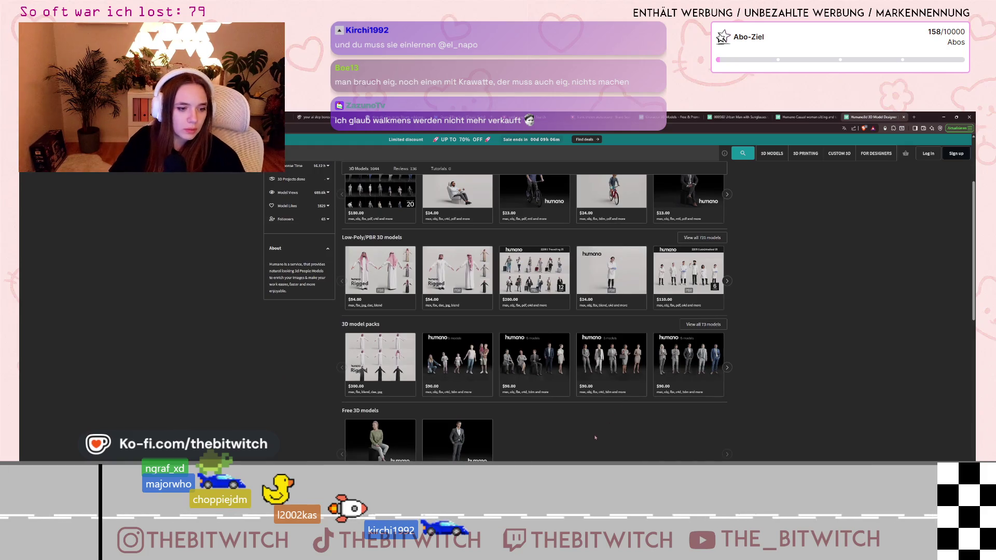
scroll(632, 442, "down", 1)
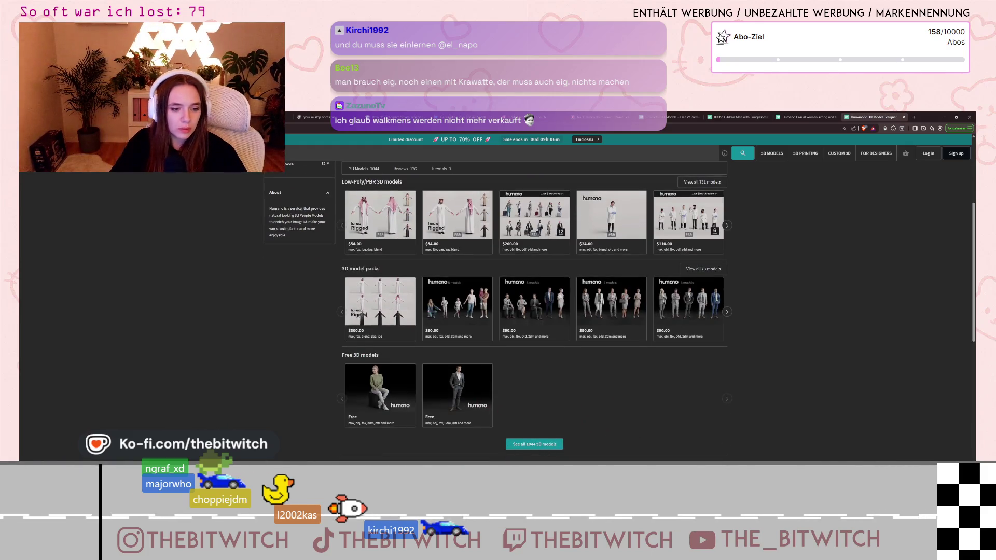
left_click(534, 444)
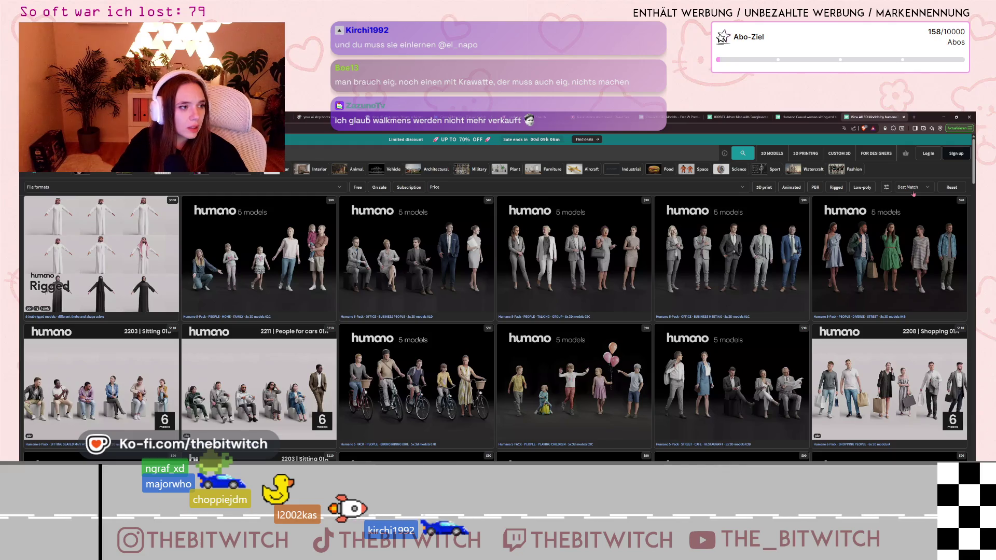
left_click(357, 188)
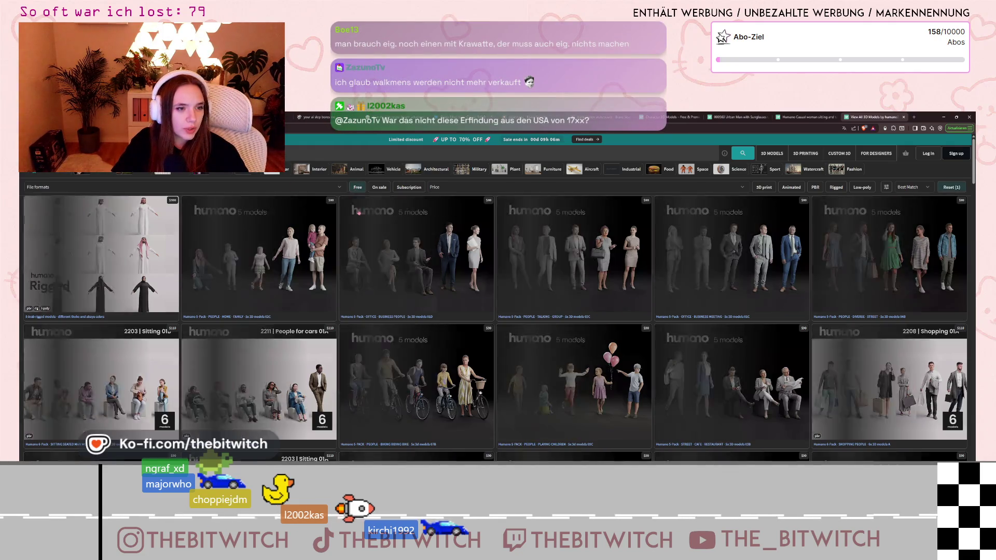
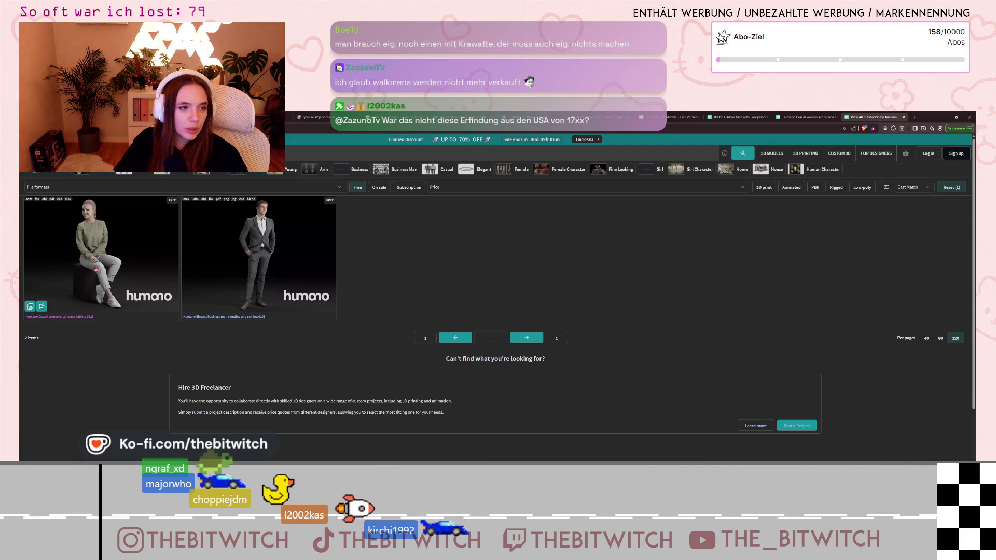
Open the free Humano Elegant business man model page and expand its full description.
mouse_move(166, 279)
left_click(254, 249)
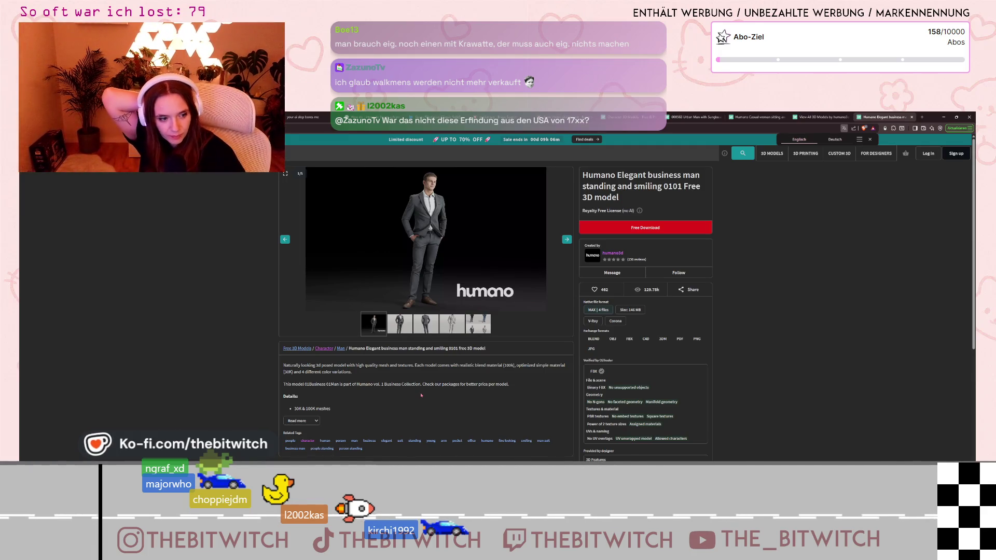
left_click(310, 420)
Open the first visually similar model in a background tab.
scroll(456, 445, "down", 2)
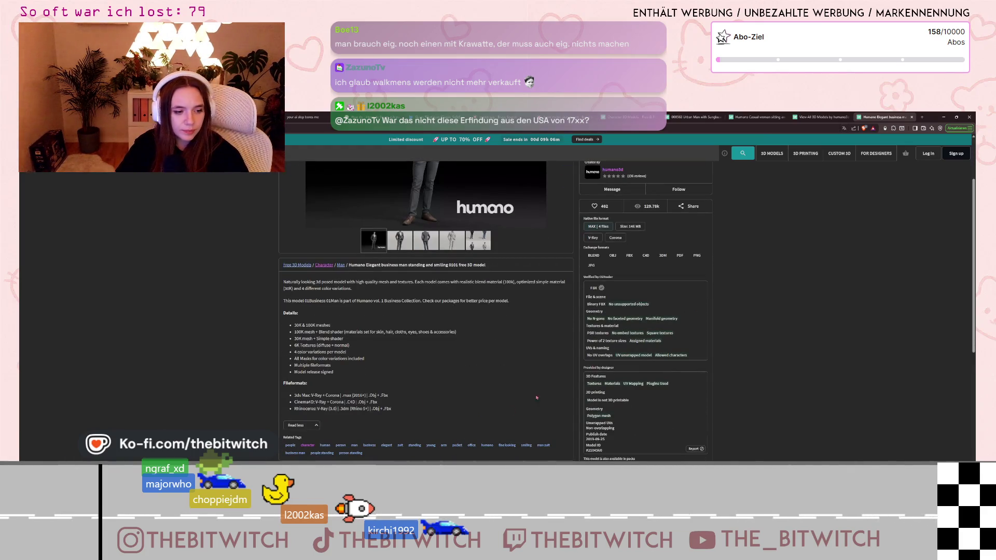
scroll(537, 398, "down", 5)
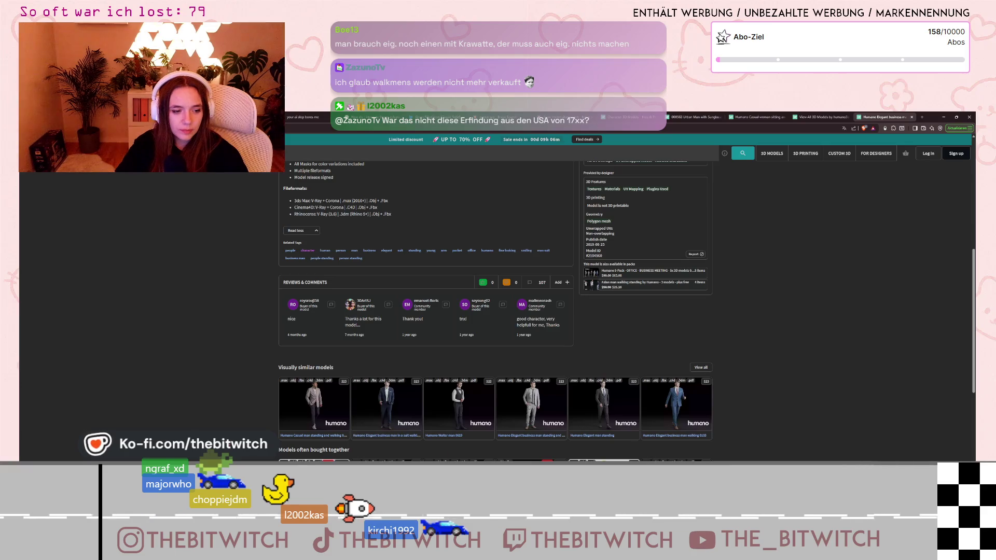
middle_click(326, 412)
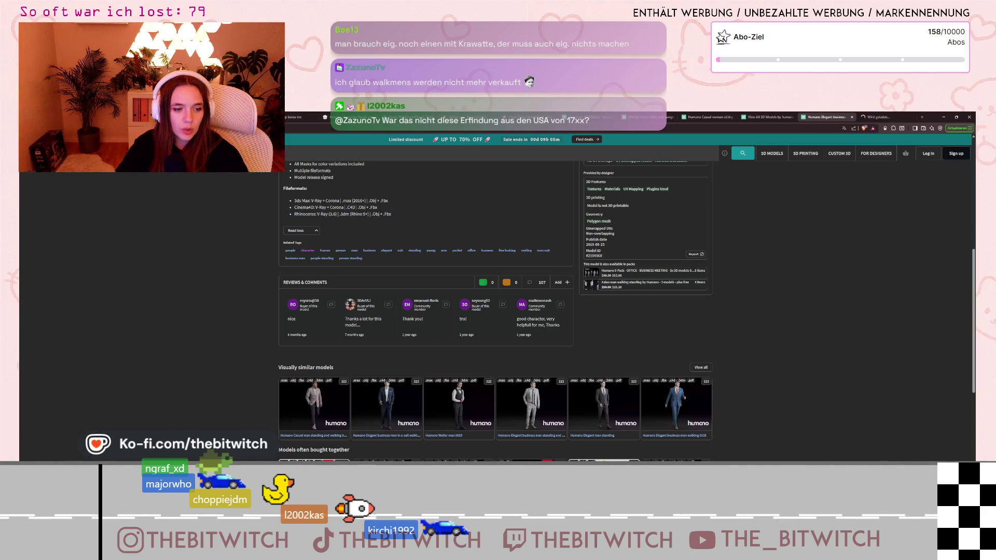
On the Casual man walking model page, page through the preview images and back.
left_click(877, 117)
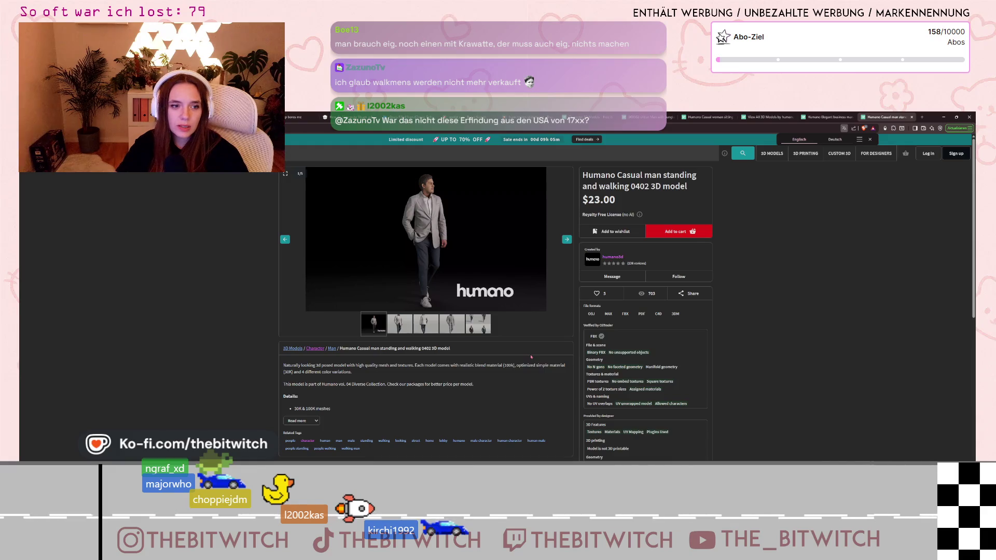
left_click(566, 239)
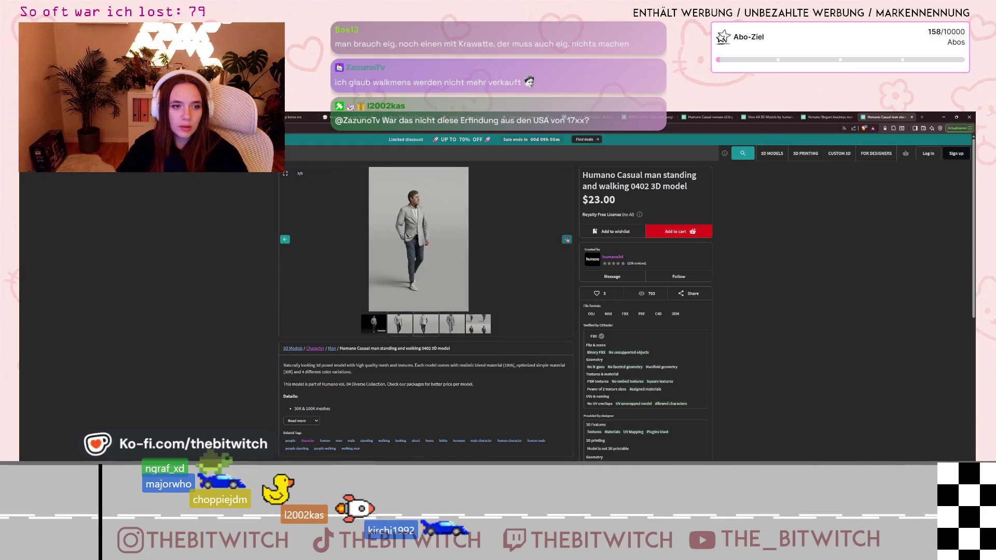
left_click(567, 240)
left_click(567, 239)
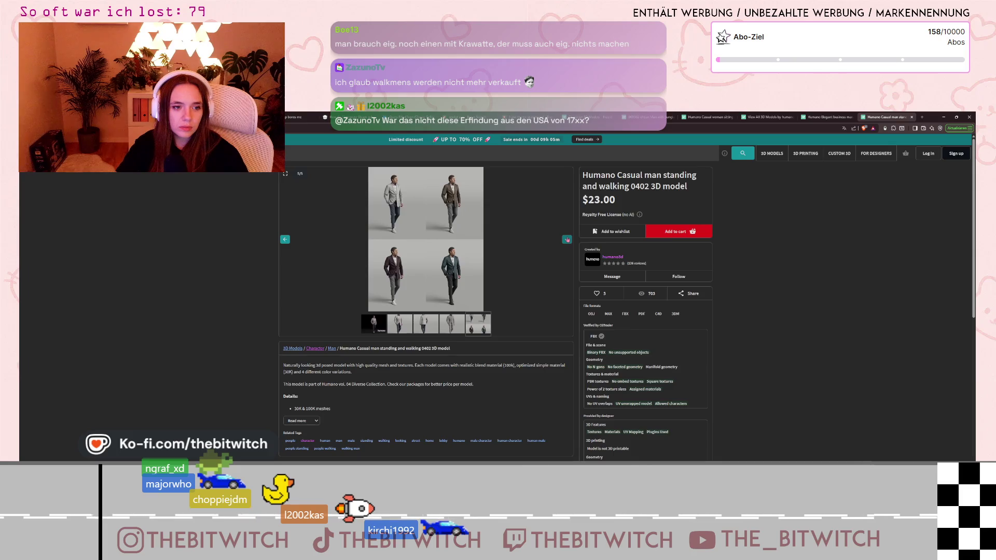
left_click(285, 240)
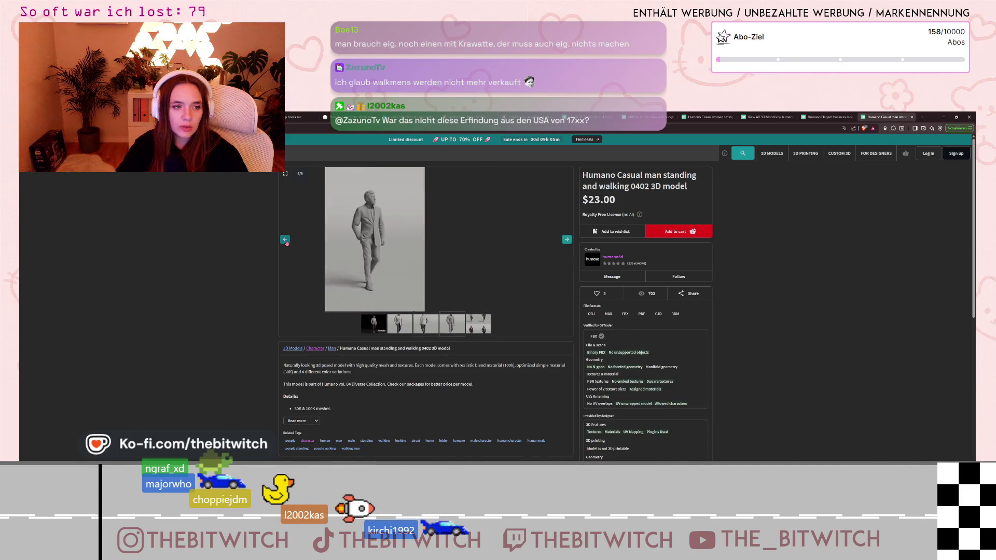
left_click(285, 239)
left_click(285, 239)
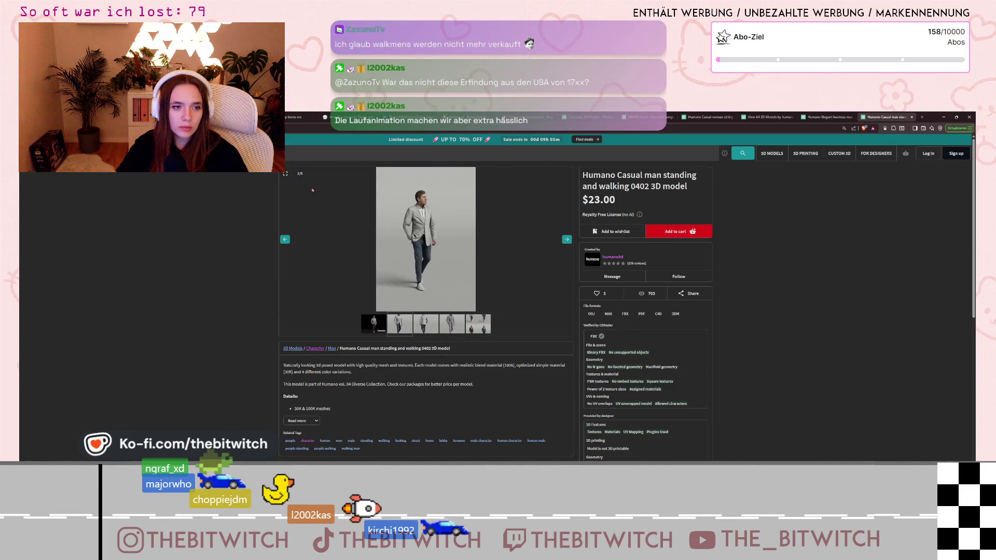
View one preview fullscreen, select the $23.00 price, and return to the business man page.
left_click(433, 213)
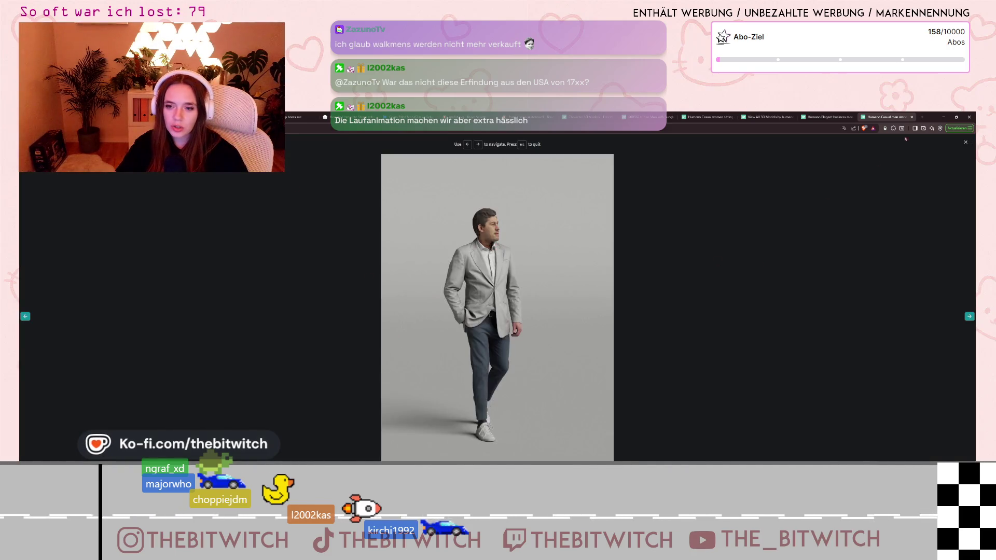
key("Escape")
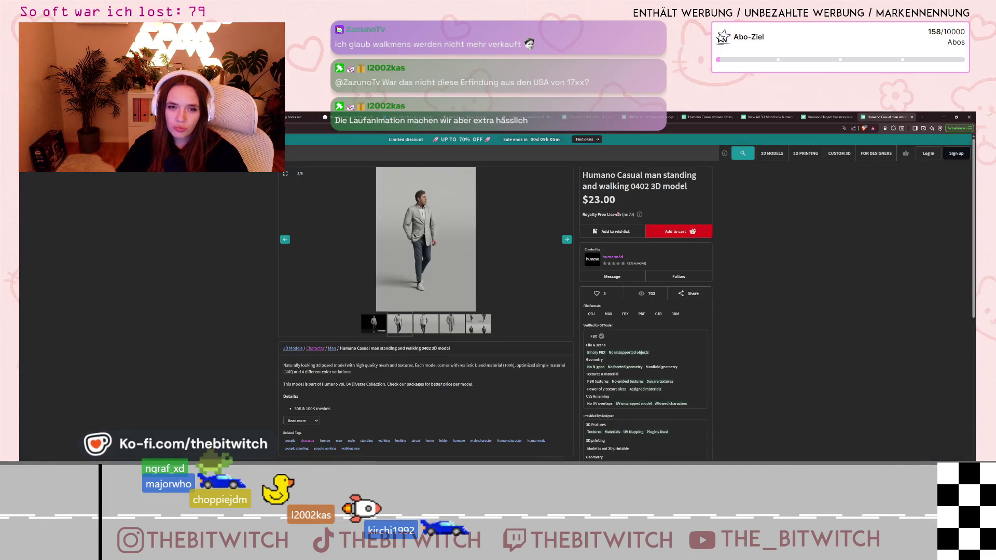
mouse_move(639, 215)
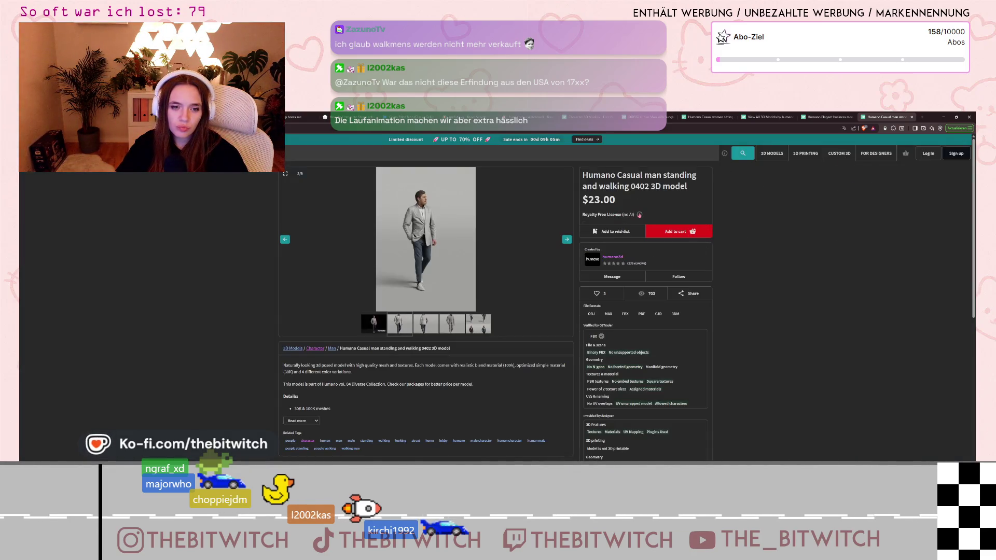
left_click_drag(582, 200, 677, 199)
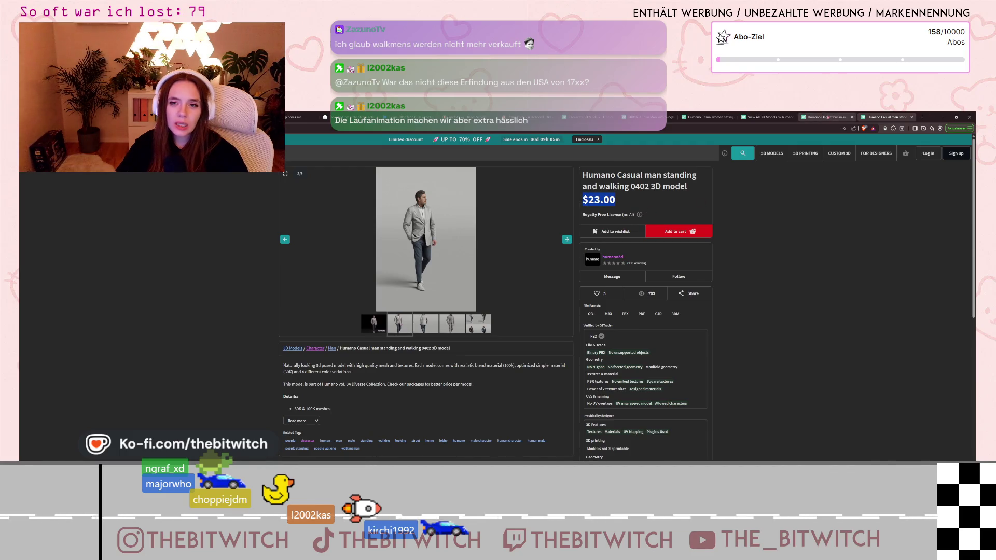
key("ctrl+Page_Up")
scroll(425, 311, "up", 5)
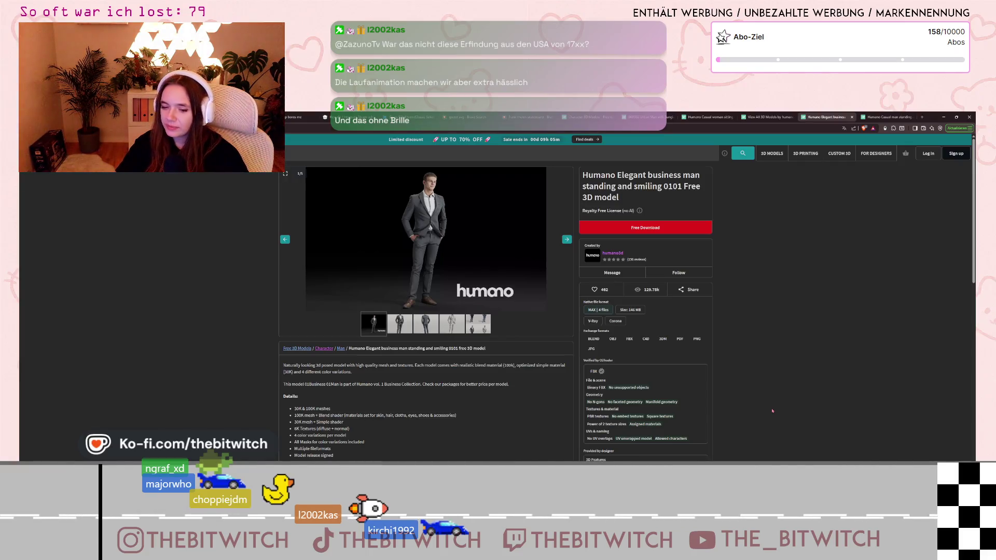
Close the humano model listing tab and the Casual man standing model tab.
key("Right")
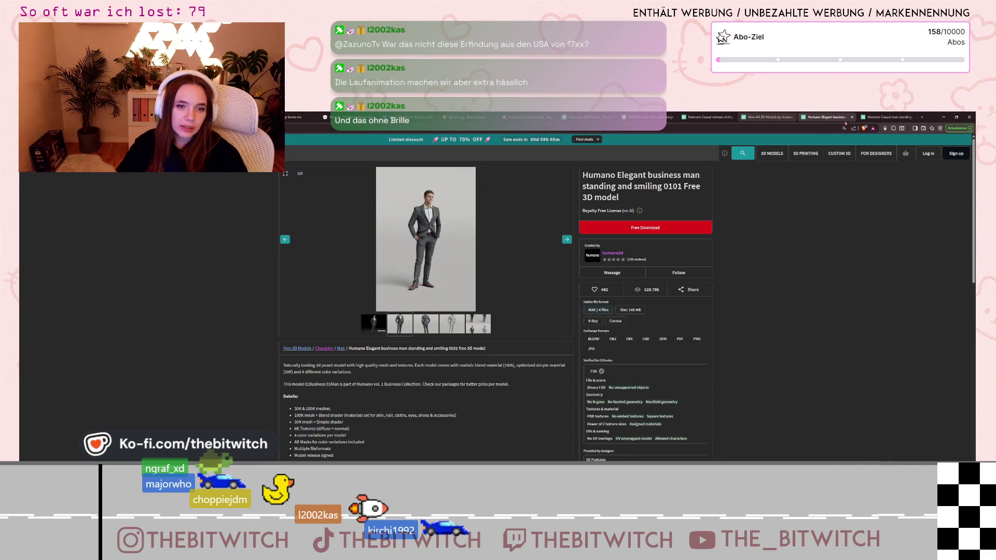
key("ctrl+Page_Down")
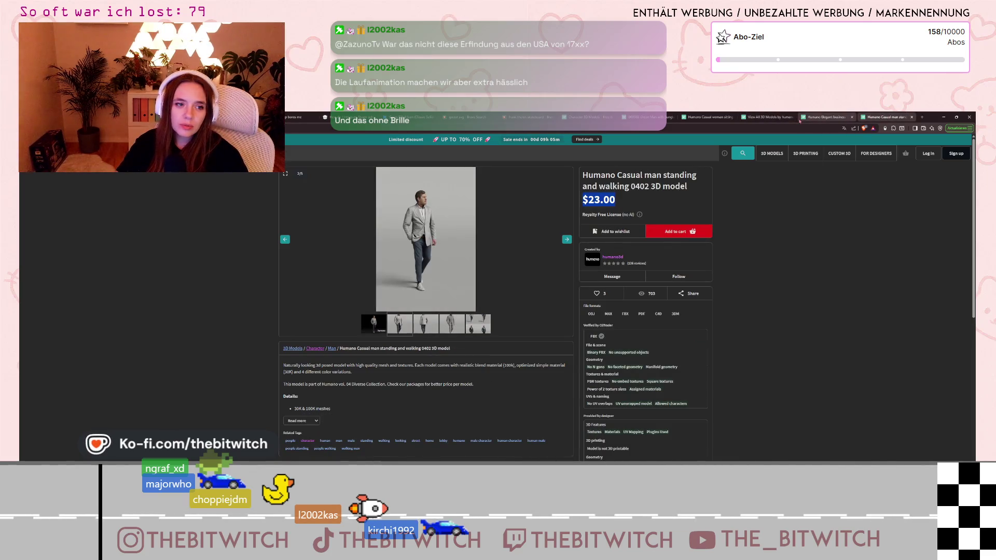
left_click(789, 119)
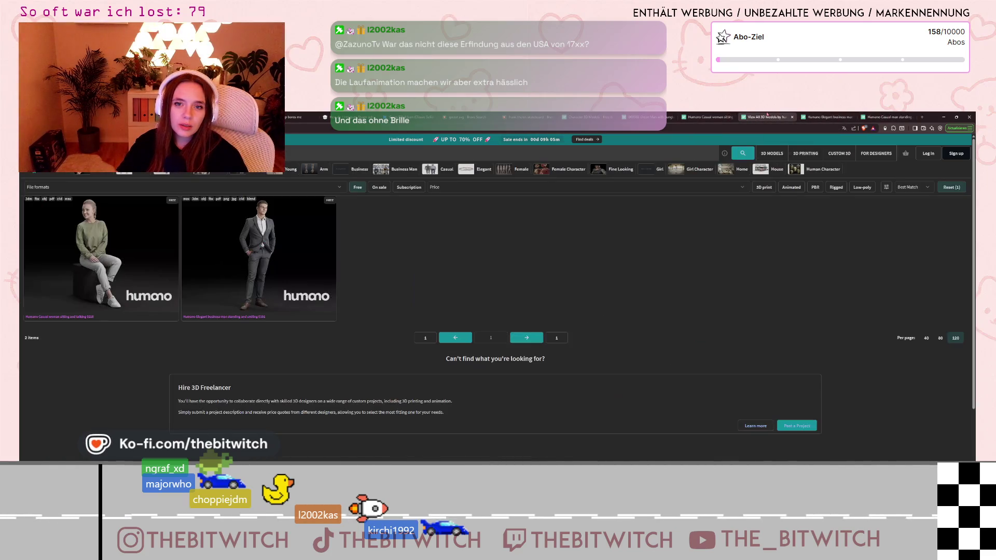
left_click(792, 117)
left_click(844, 118)
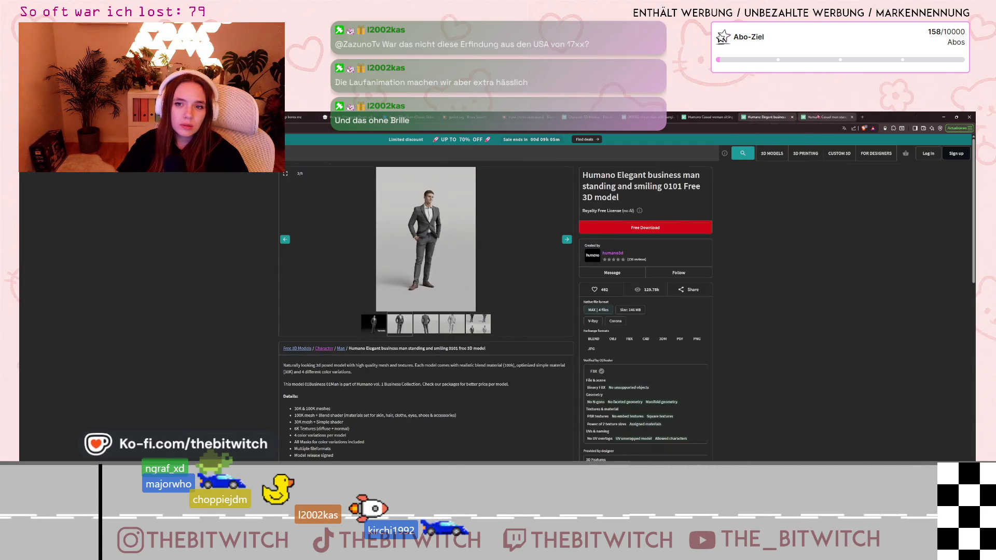
left_click(852, 117)
key("ctrl+Page_Up")
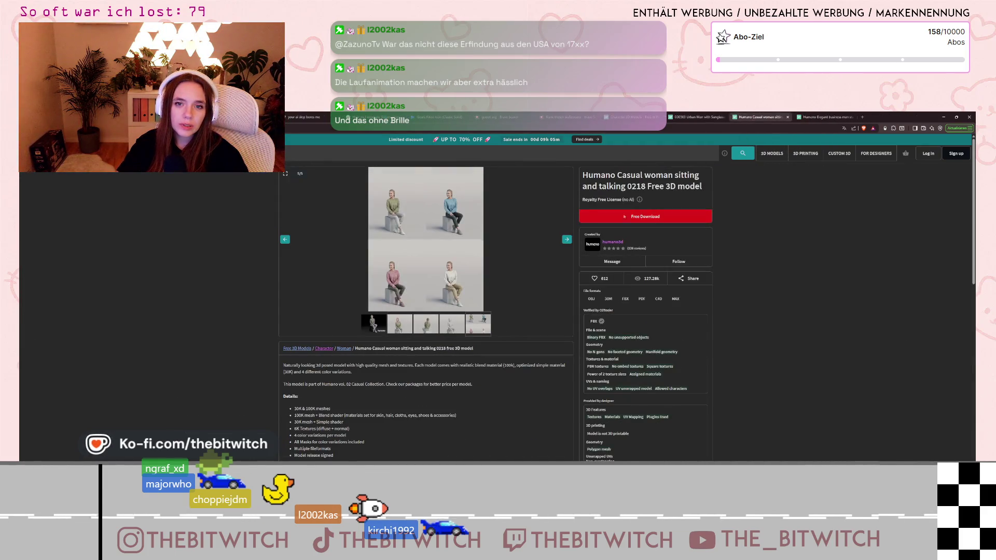
Show the green-sweater woman preview, then switch to the Urban Man with Sunglasses model.
left_click(401, 331)
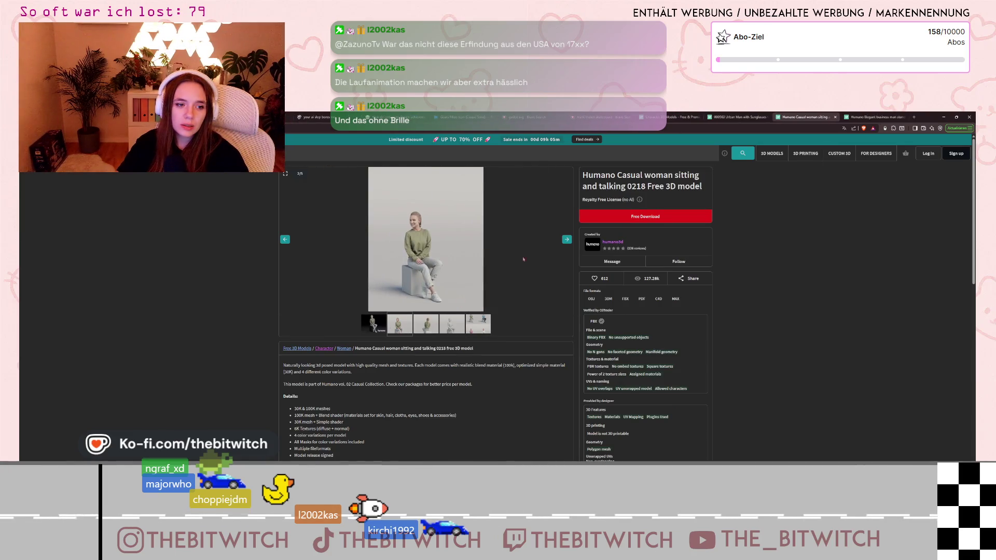
key("ctrl+Tab")
mouse_move(784, 155)
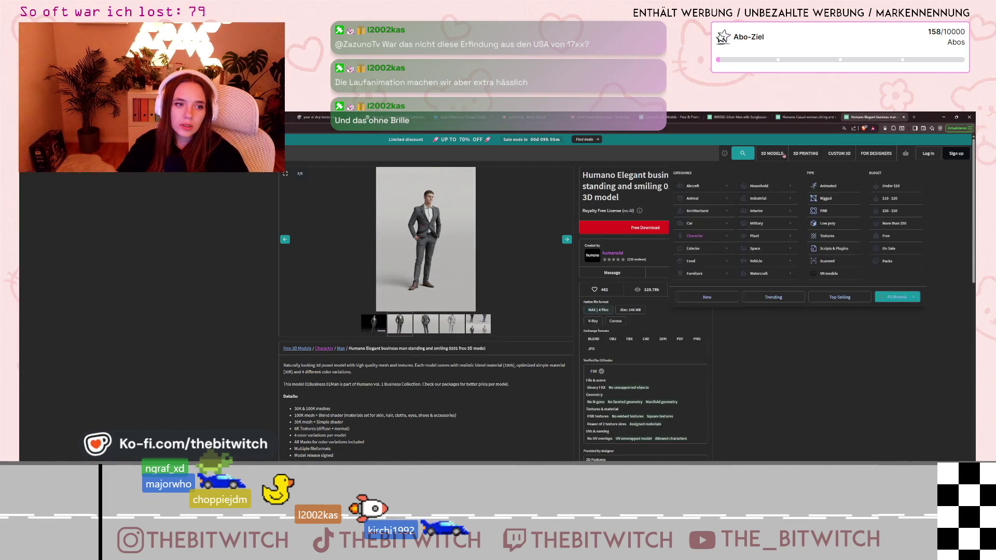
left_click(741, 118)
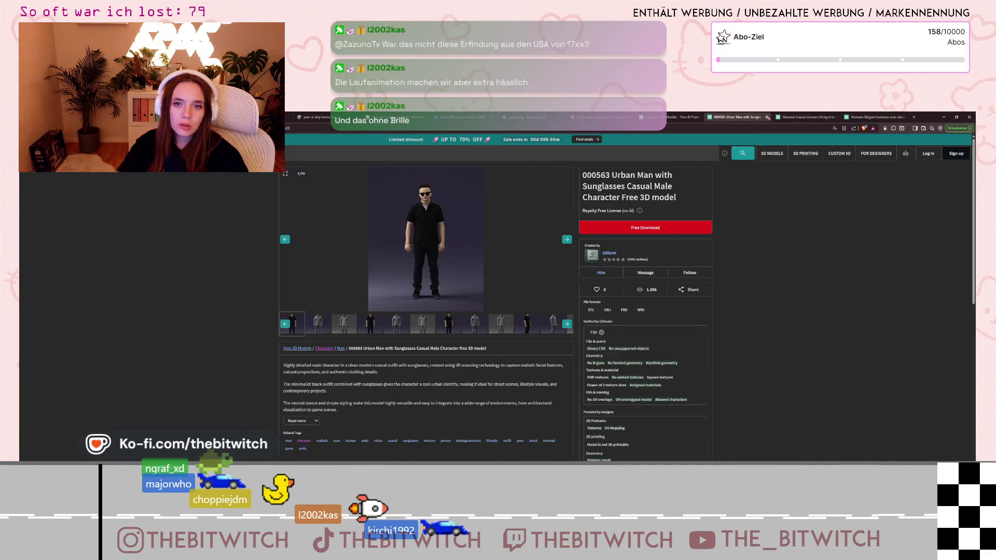
Close the Urban Man tab and open the free Businessman character from the Characters grid.
left_click(767, 117)
left_click(669, 117)
scroll(503, 431, "down", 3)
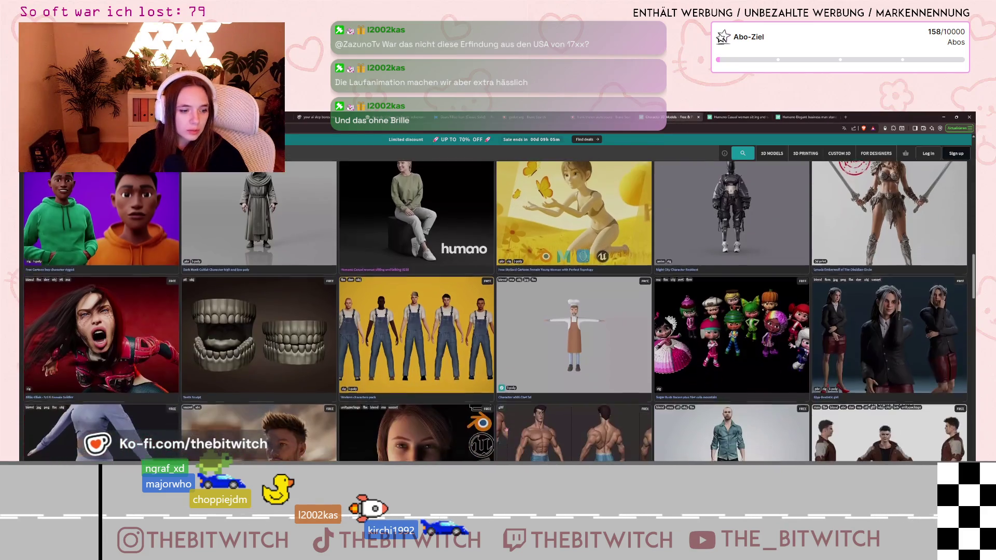
scroll(504, 431, "down", 5)
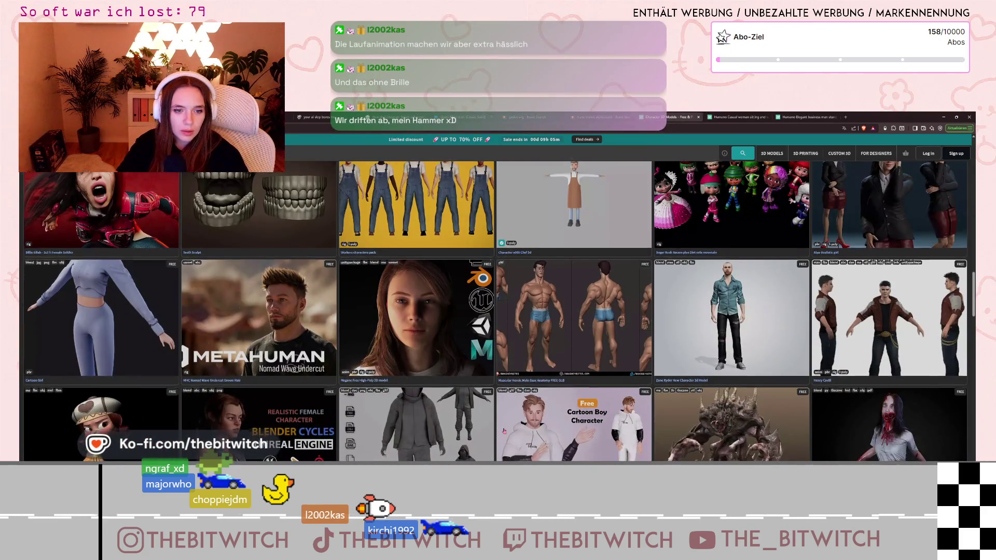
scroll(504, 432, "down", 3)
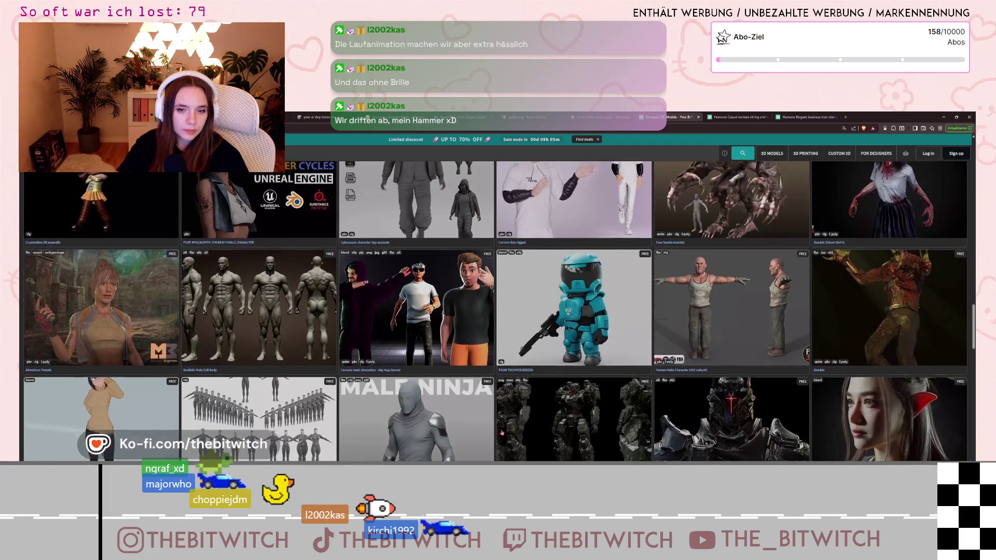
scroll(501, 432, "down", 3)
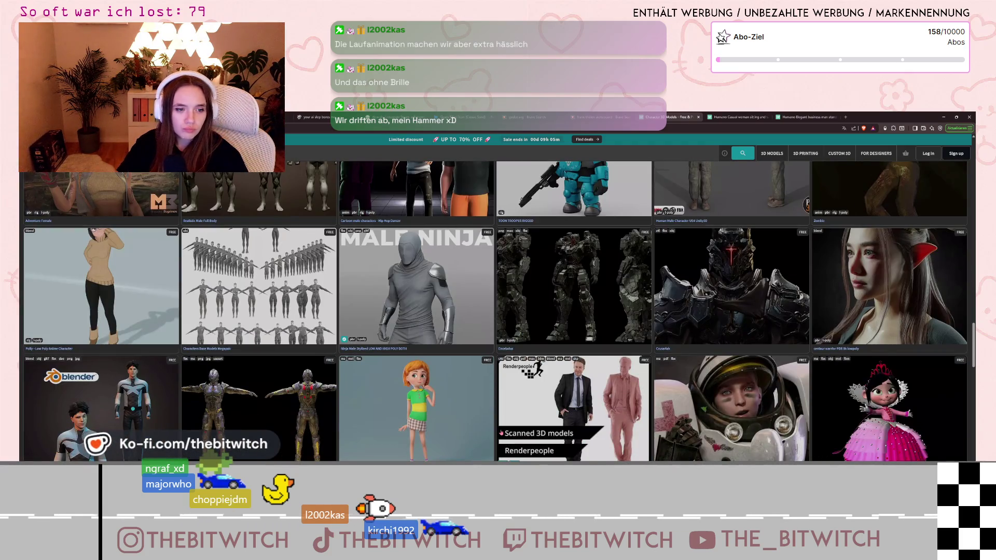
scroll(496, 437, "down", 3)
scroll(496, 438, "down", 3)
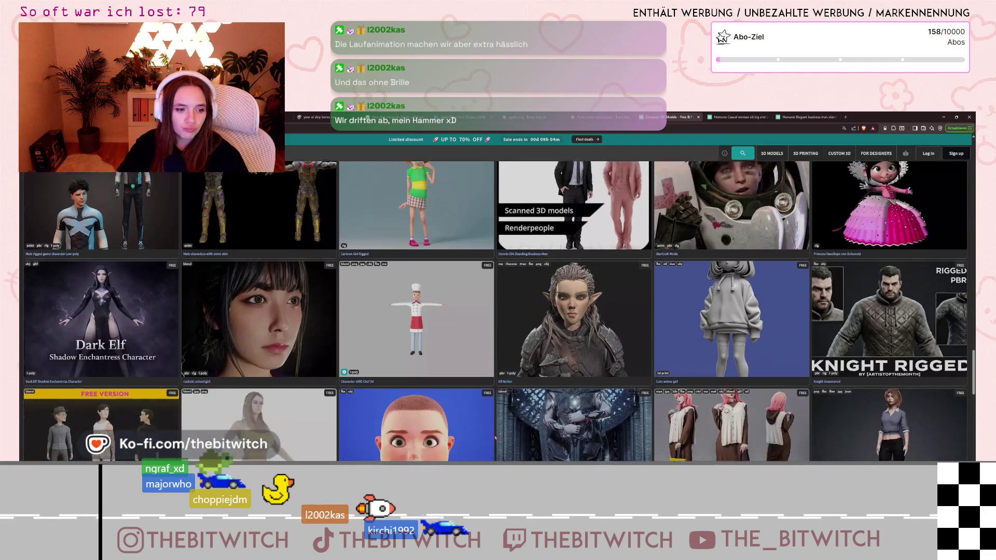
scroll(496, 437, "down", 3)
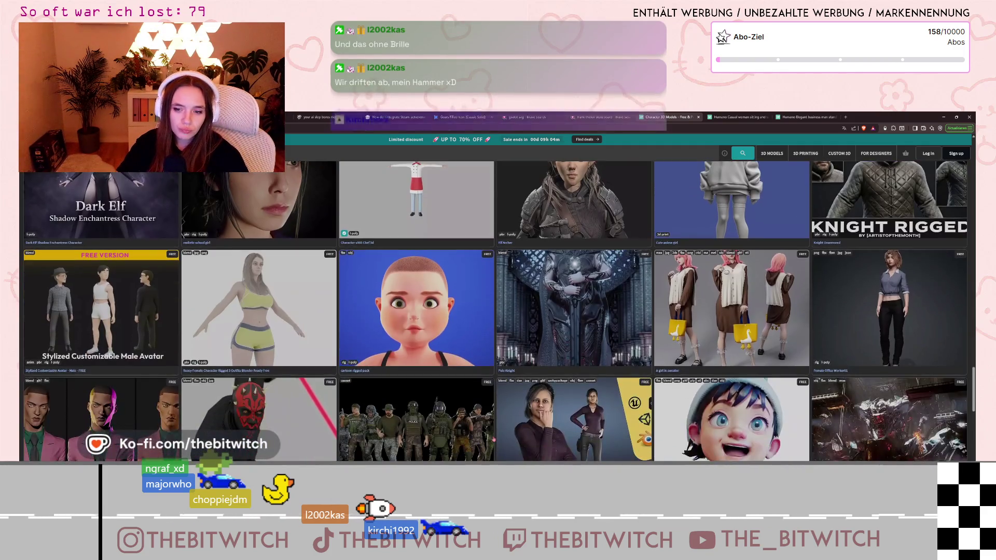
scroll(492, 441, "down", 3)
scroll(487, 444, "down", 3)
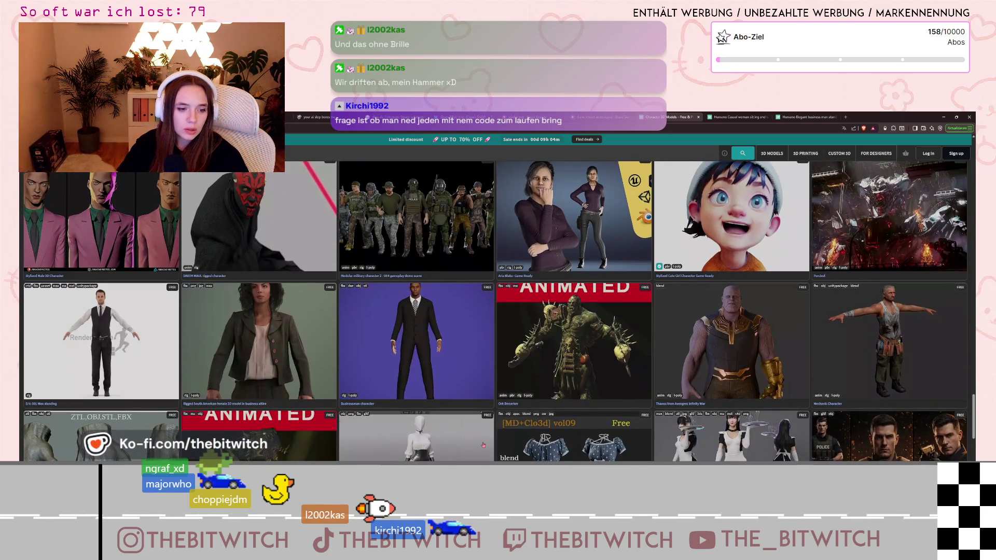
left_click(431, 326)
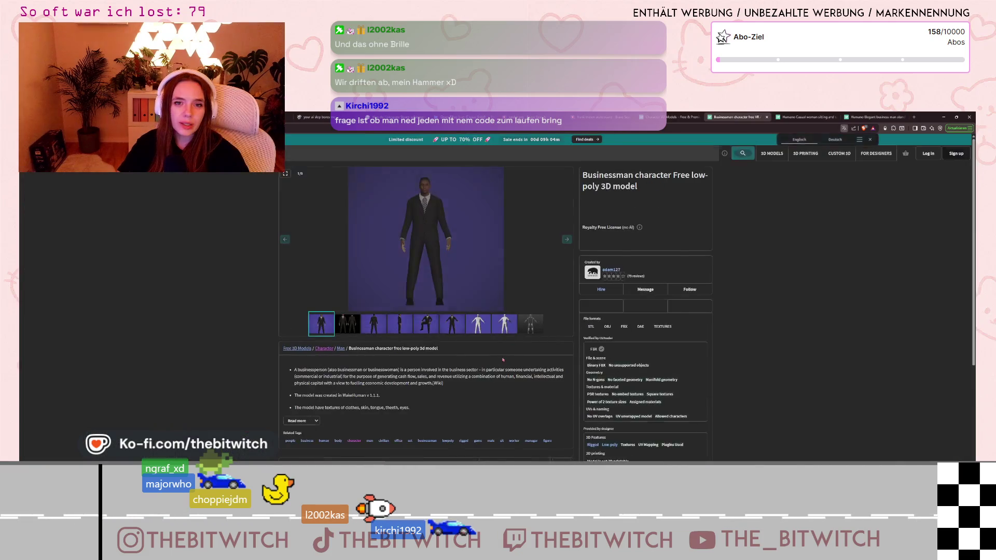
Browse the Businessman side, seated, T-pose and untextured previews, ending on the back view.
left_click(359, 323)
left_click(374, 324)
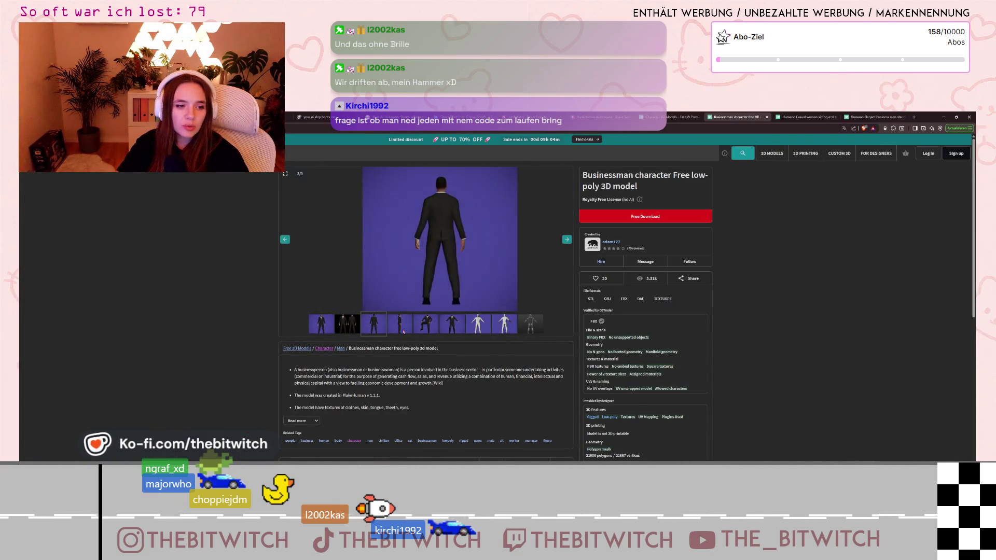
left_click(399, 323)
left_click(433, 321)
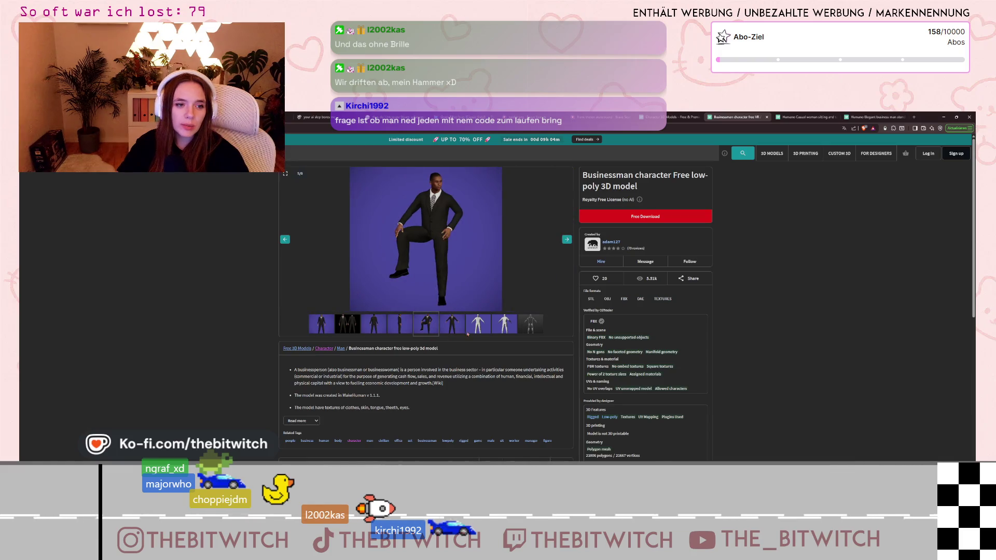
left_click(451, 329)
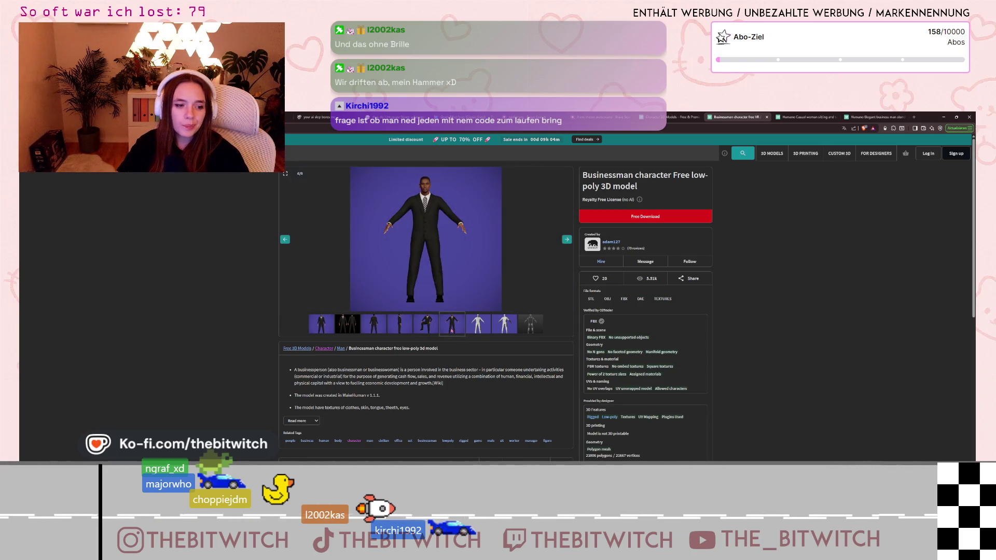
left_click(478, 323)
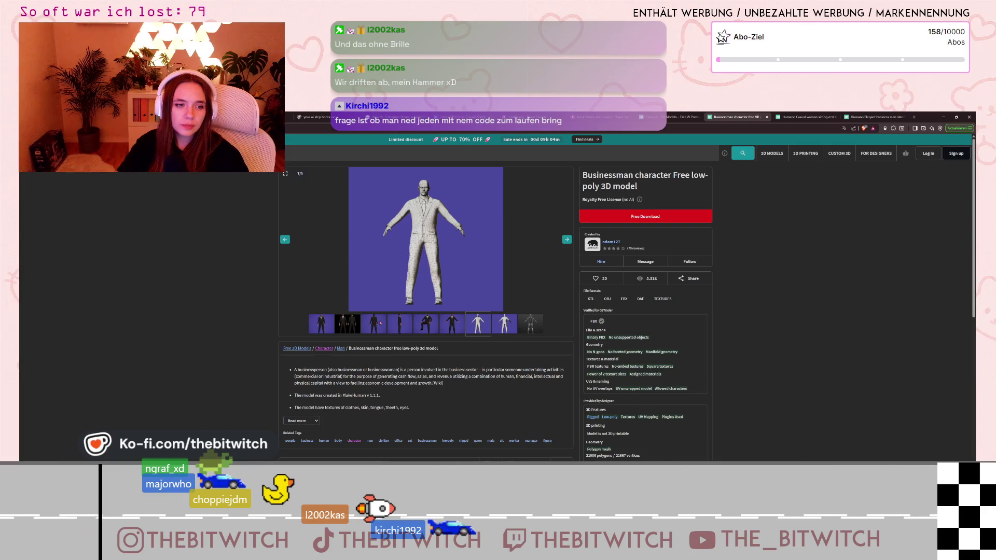
left_click(380, 323)
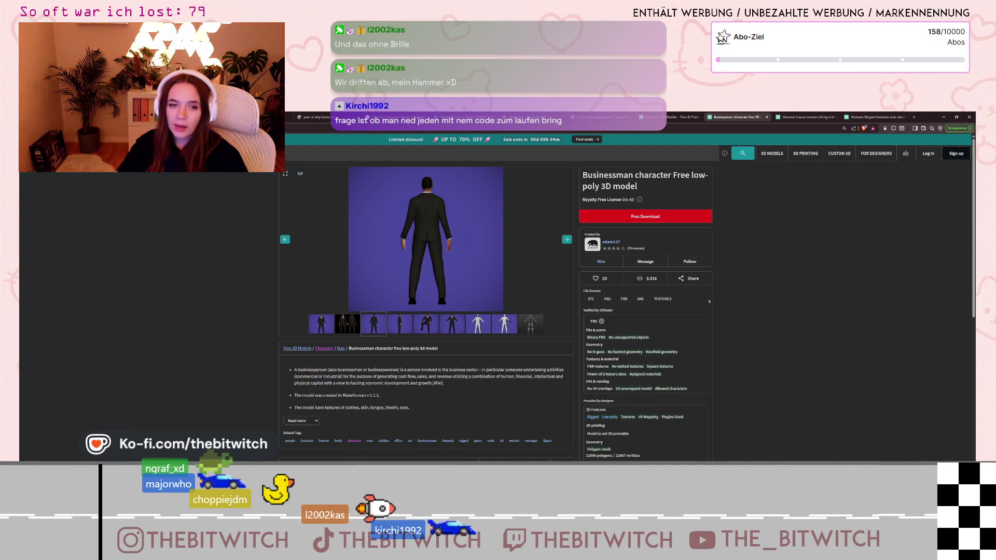
Return to the Character 3D Models listing and bring up hammer suggestions in the search bar.
left_click(675, 117)
scroll(456, 313, "down", 10)
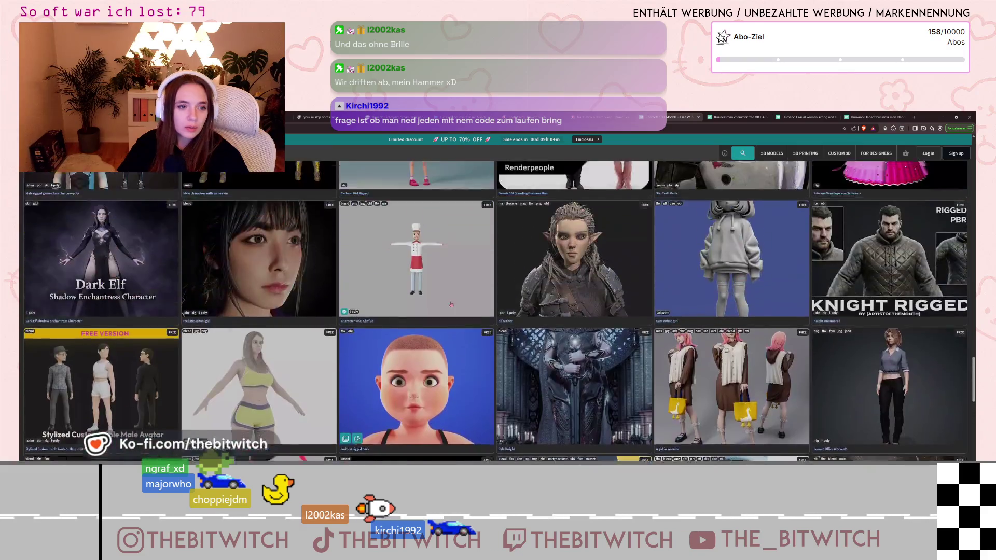
scroll(455, 313, "down", 15)
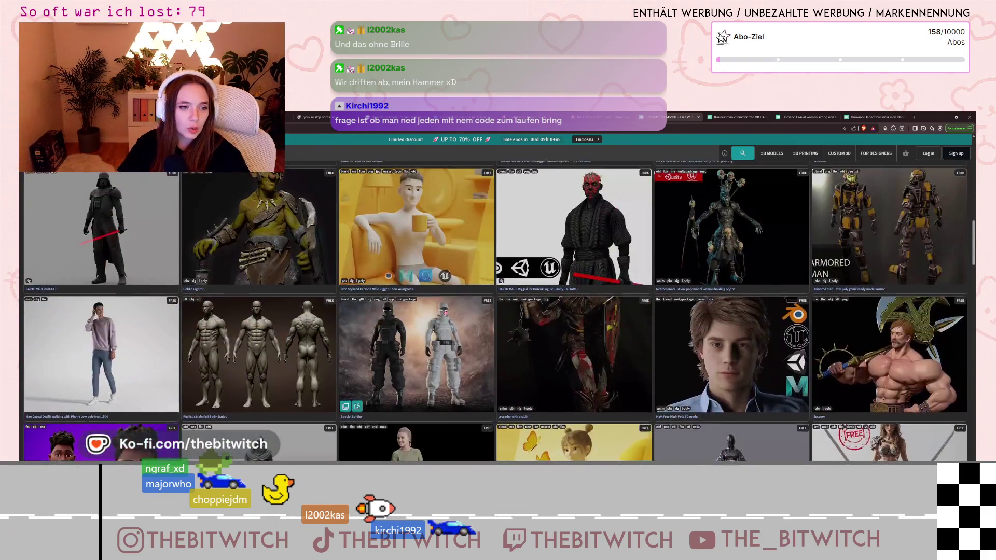
scroll(454, 314, "up", 20)
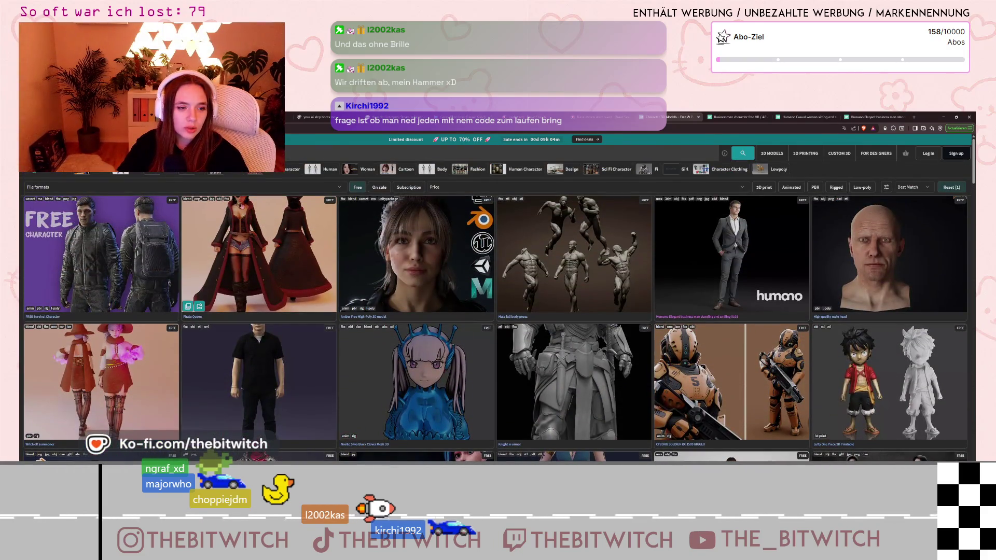
right_click(257, 196)
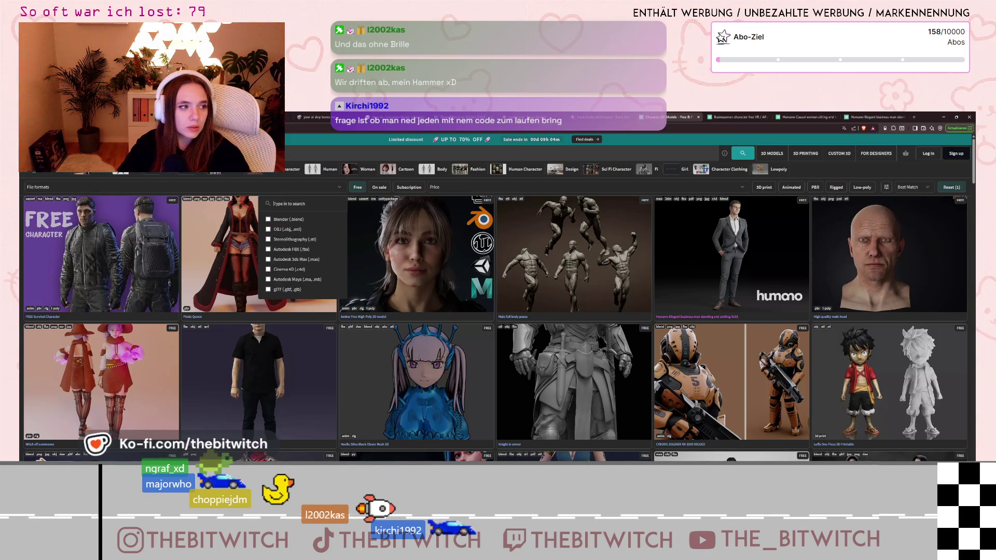
key("Escape")
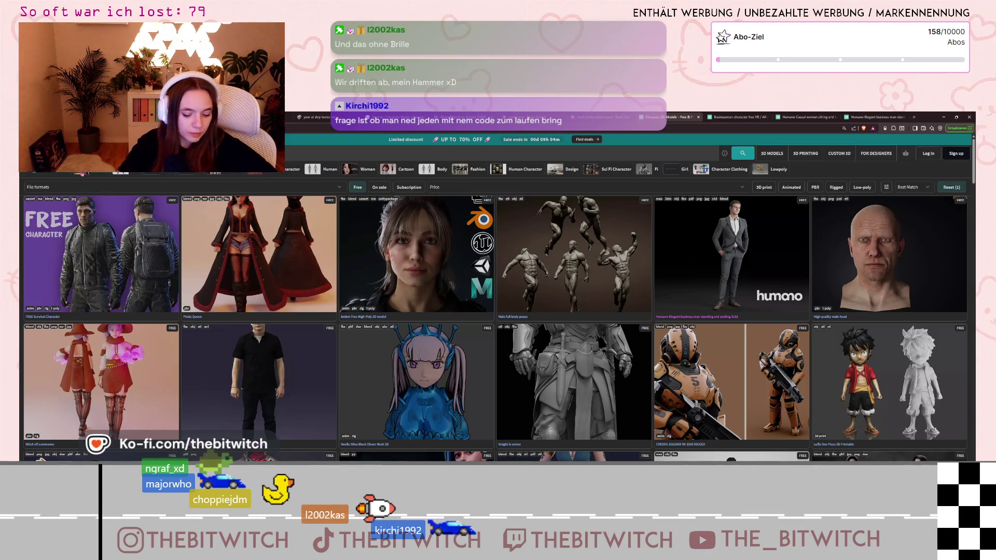
left_click(82, 173)
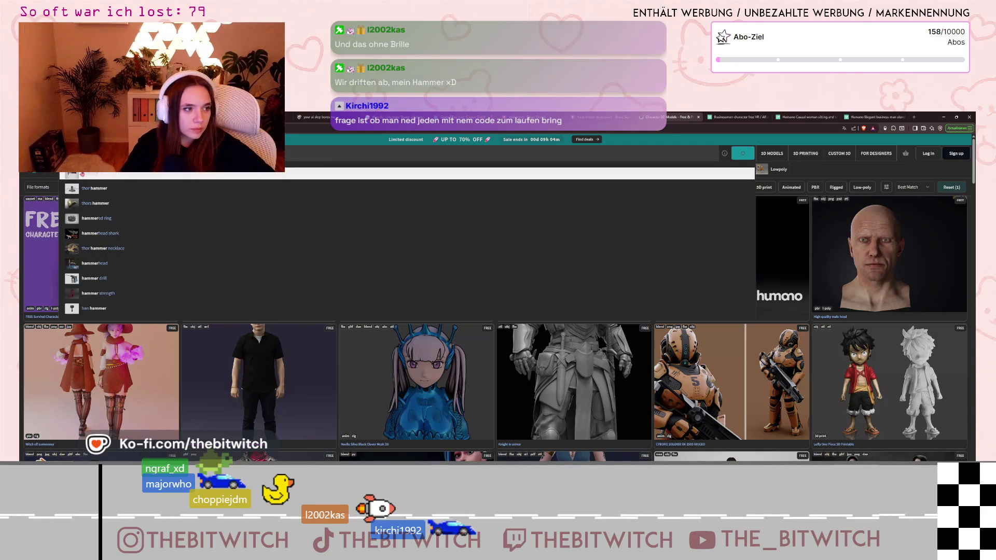
Search for hammer and scroll through the results of anvils, mallets and tool sets.
key("Return")
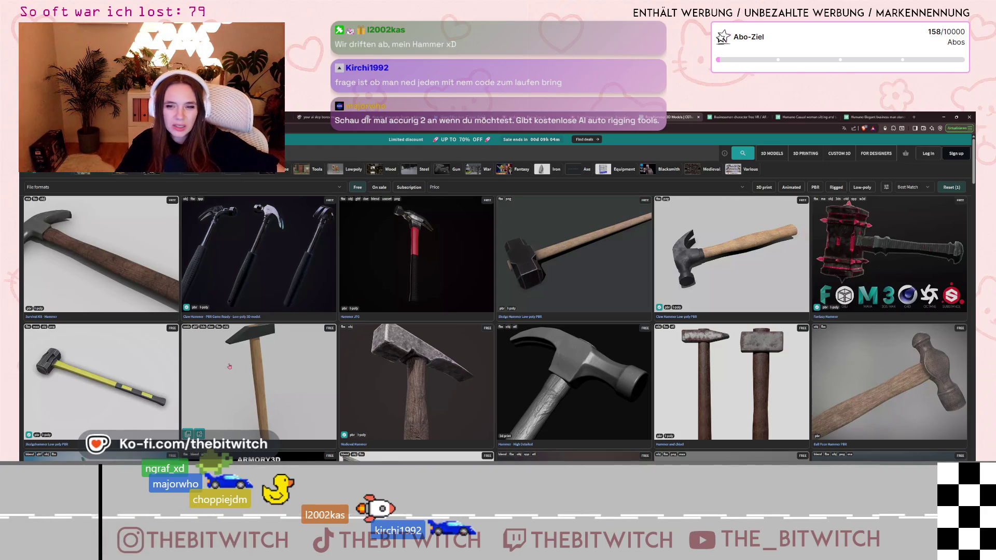
scroll(230, 366, "down", 3)
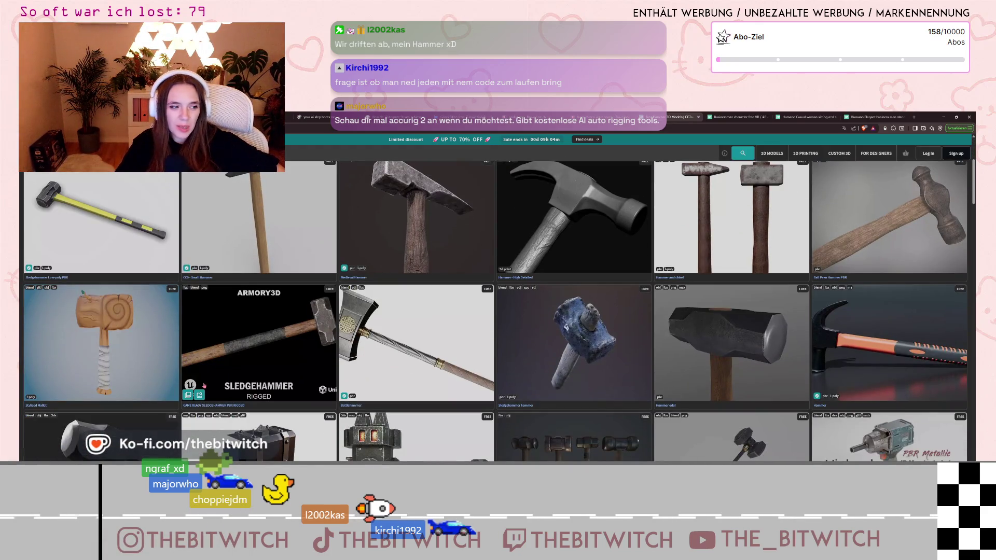
scroll(203, 386, "down", 3)
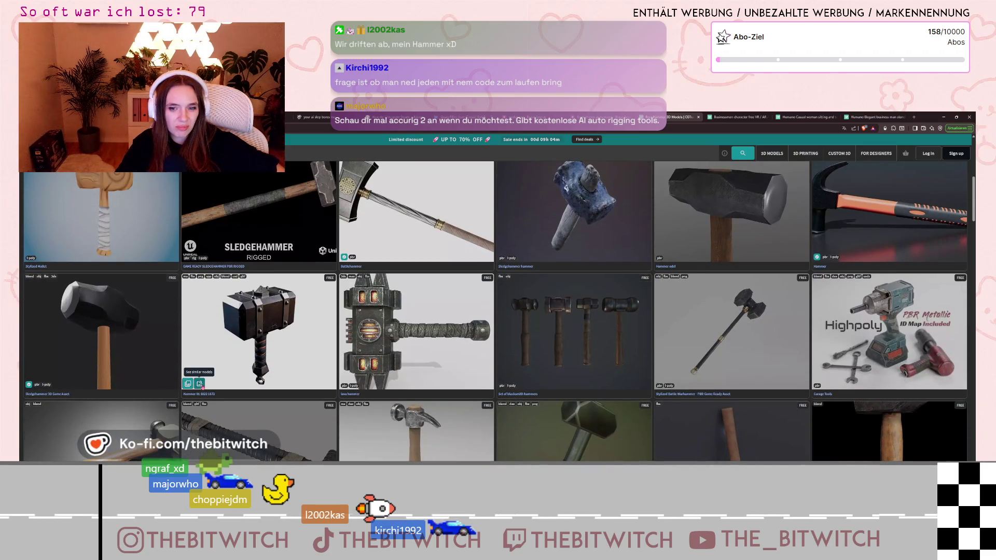
scroll(200, 385, "down", 3)
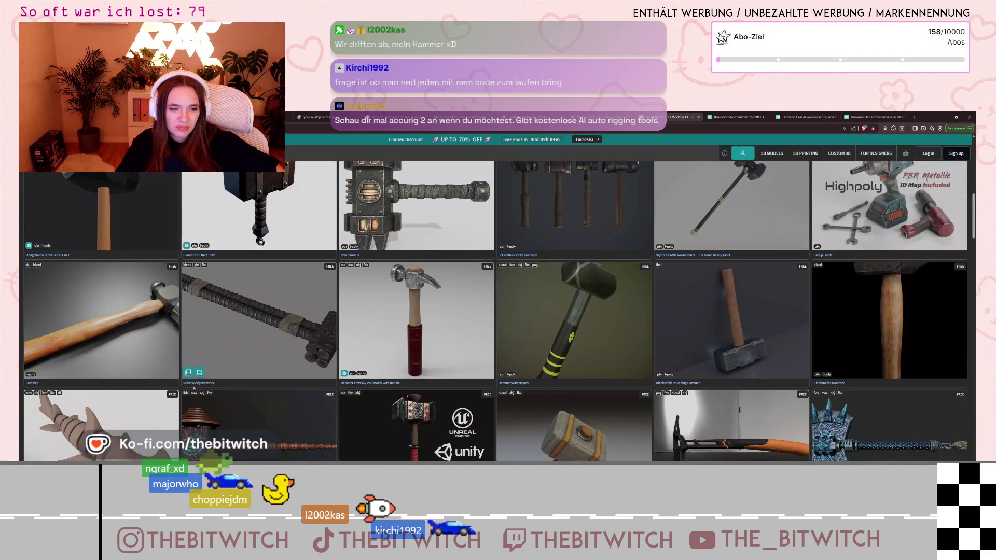
scroll(194, 388, "down", 3)
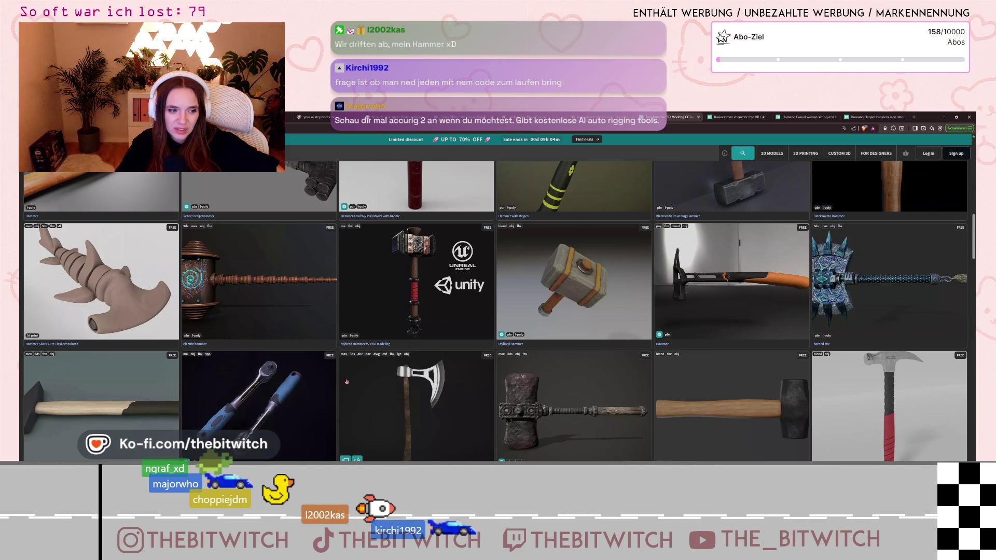
scroll(307, 412, "down", 2)
scroll(307, 413, "down", 1)
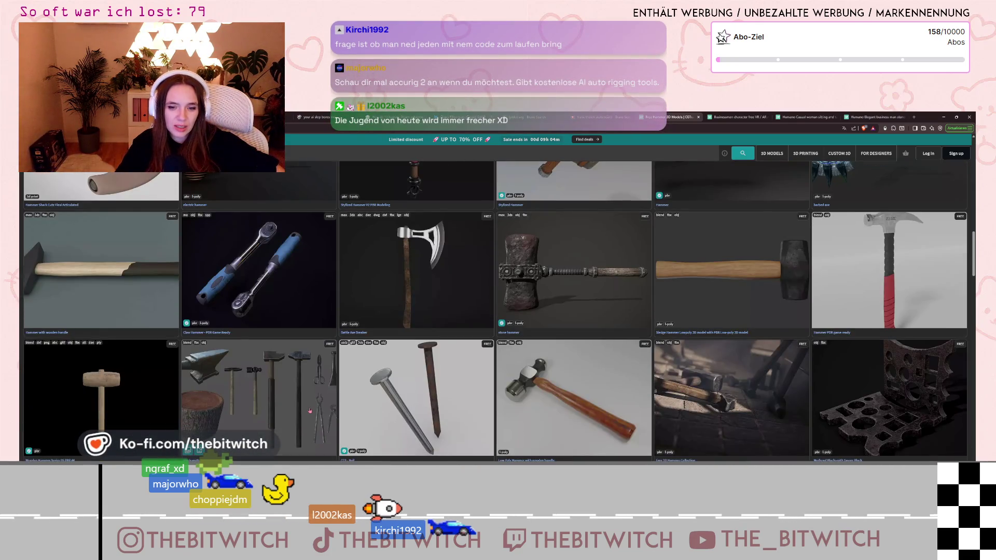
scroll(308, 413, "down", 4)
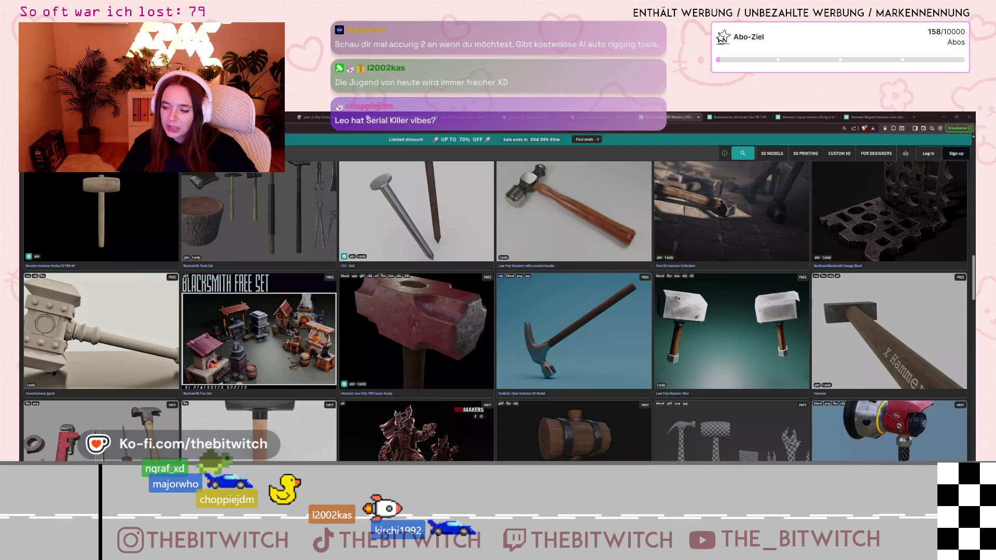
scroll(498, 311, "down", 5)
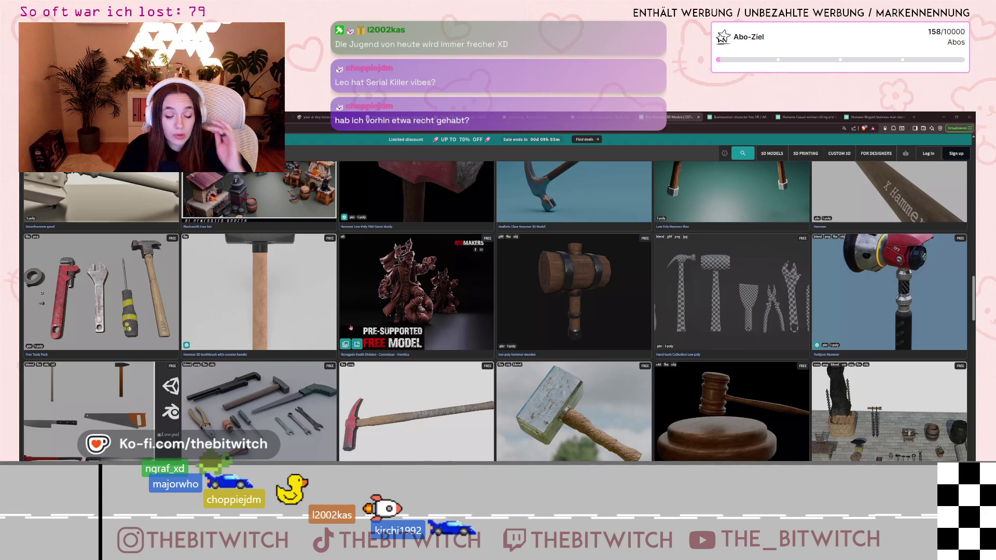
scroll(346, 324, "down", 5)
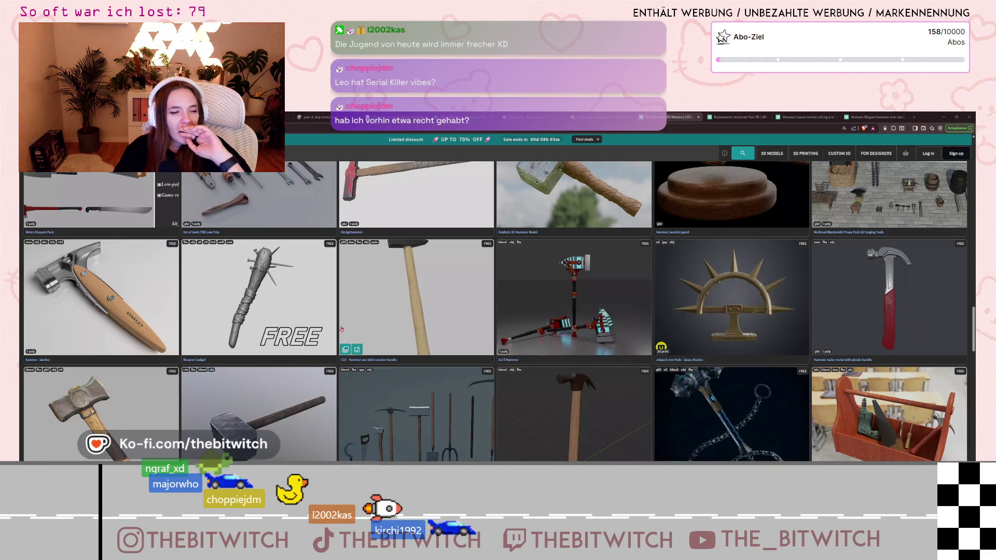
scroll(341, 330, "down", 2)
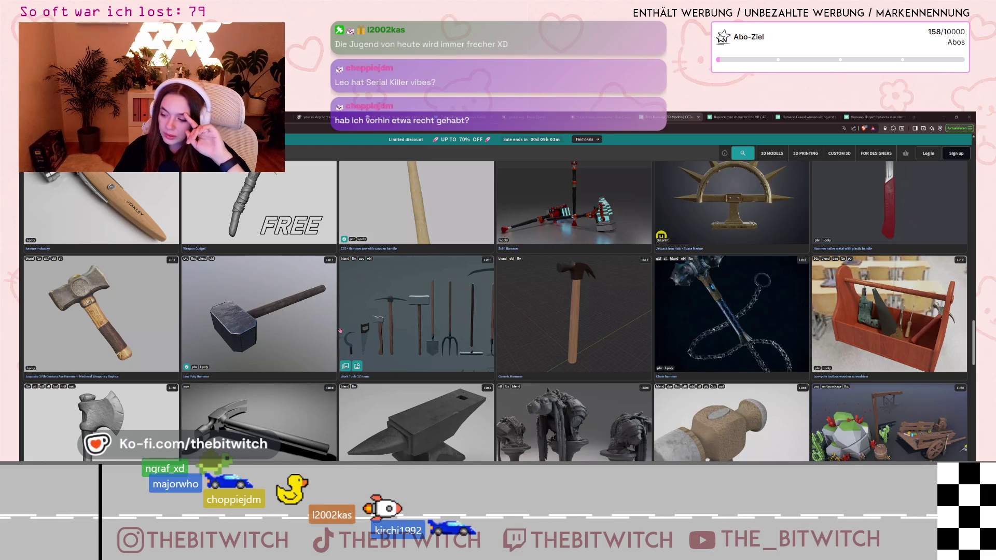
scroll(341, 330, "down", 3)
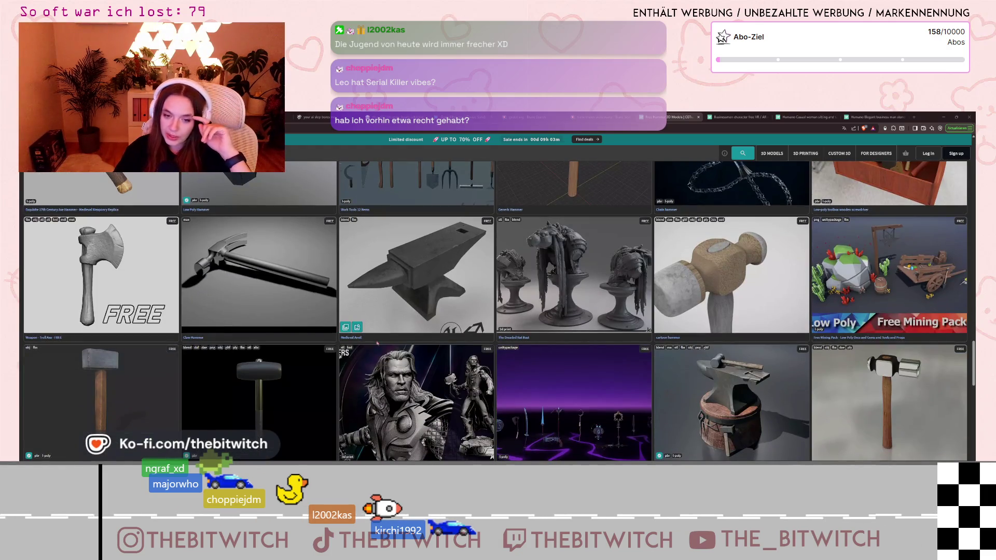
scroll(342, 336, "down", 3)
scroll(348, 337, "down", 3)
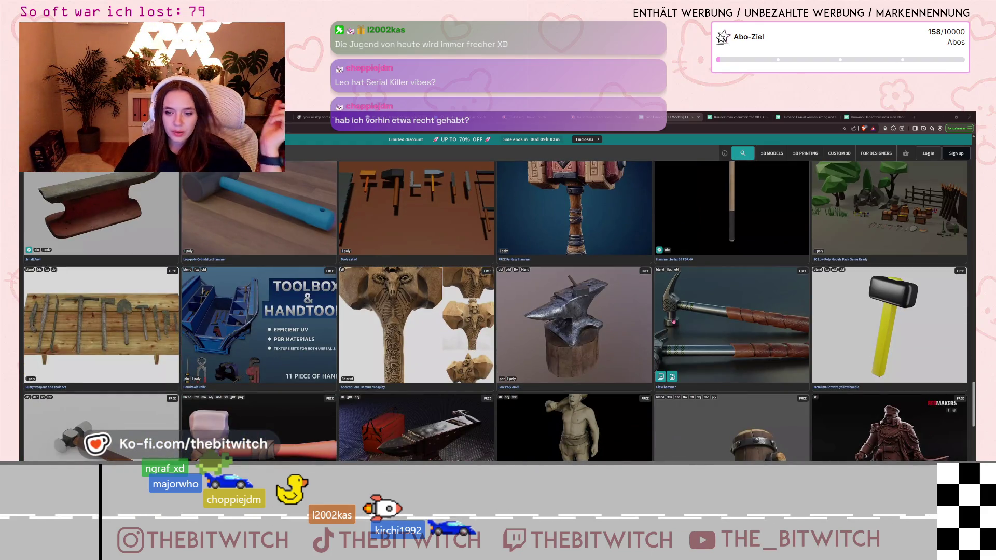
scroll(718, 314, "up", 1)
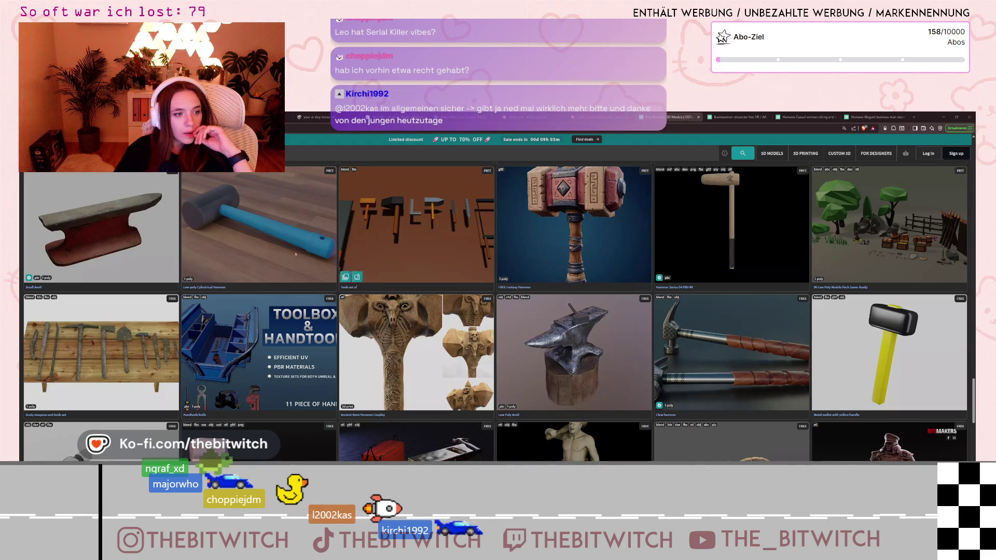
left_click(294, 236)
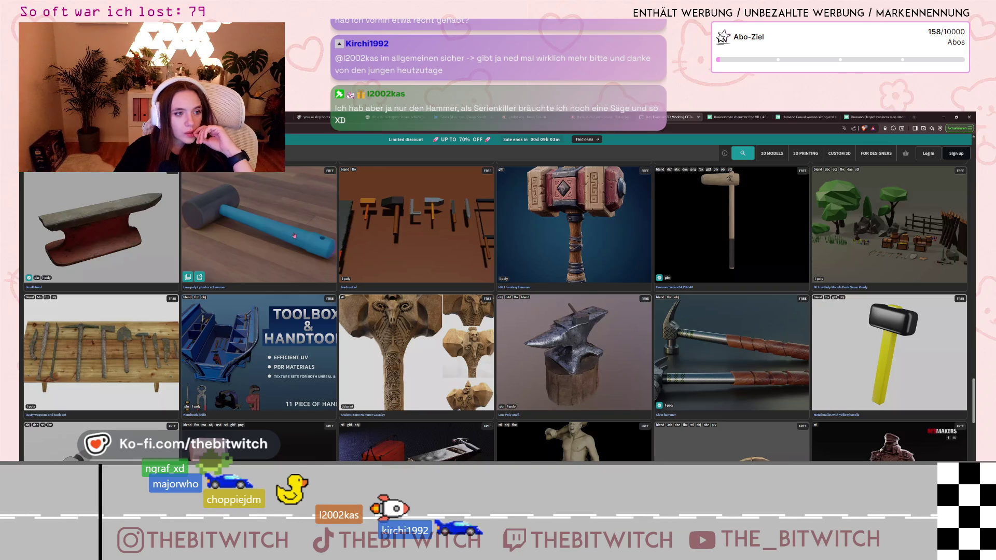
left_click(403, 325)
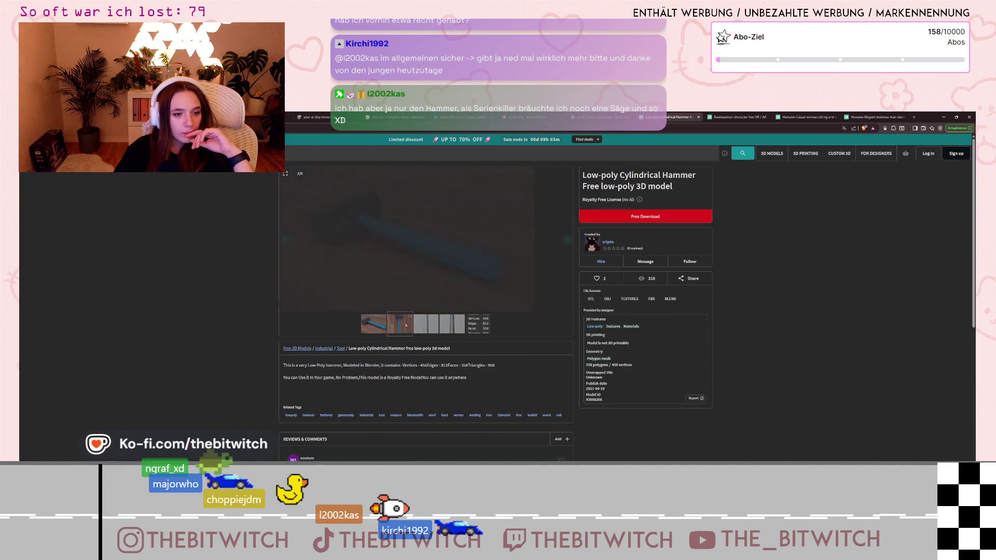
left_click(426, 323)
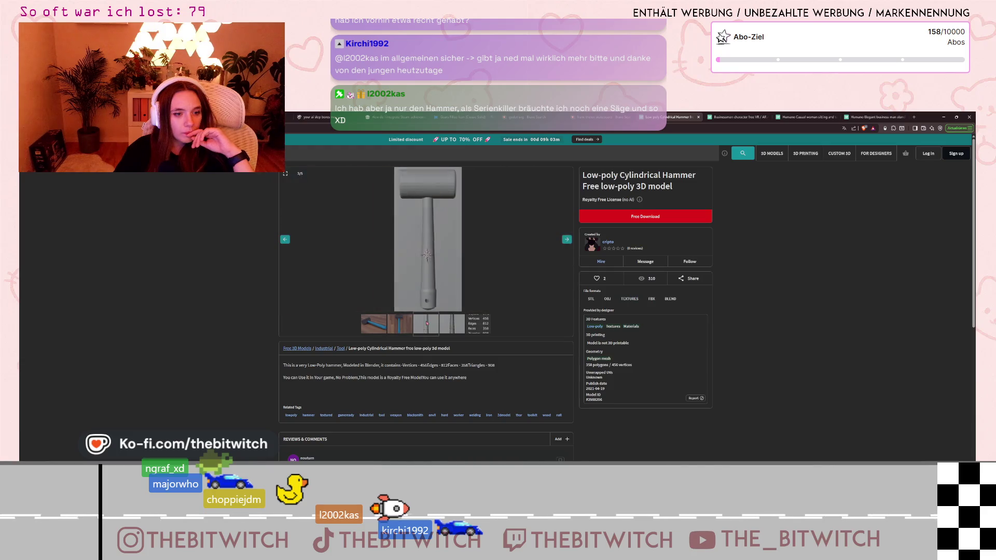
left_click(447, 322)
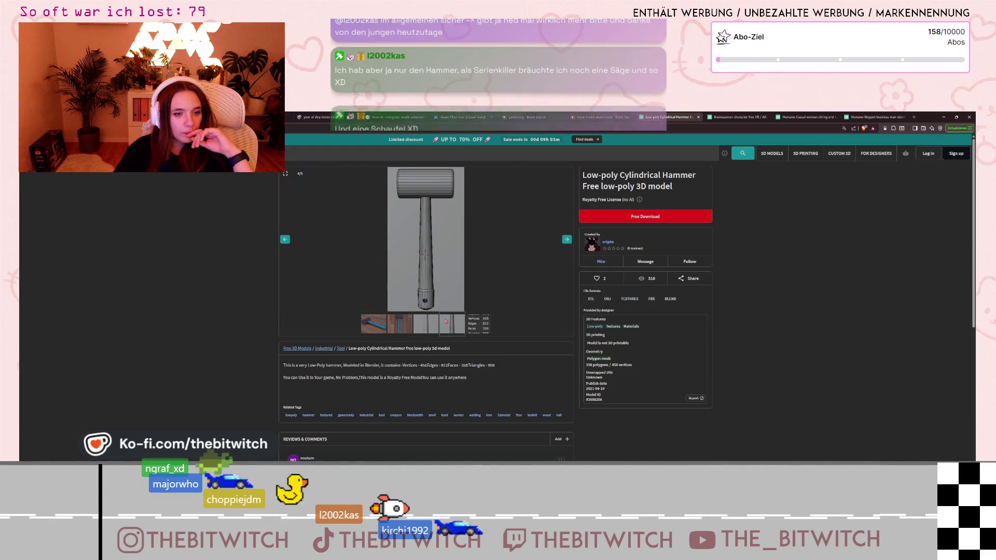
left_click(365, 325)
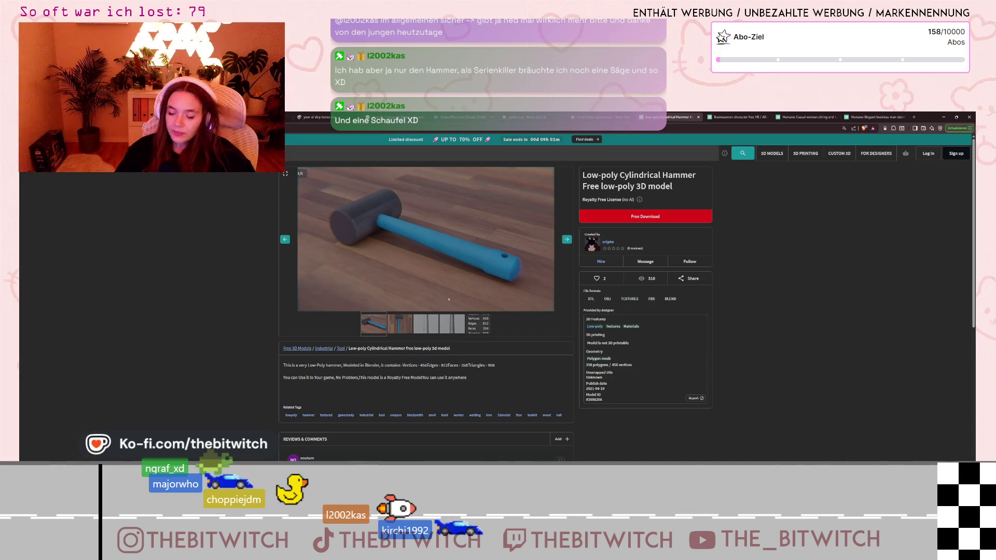
left_click(441, 321)
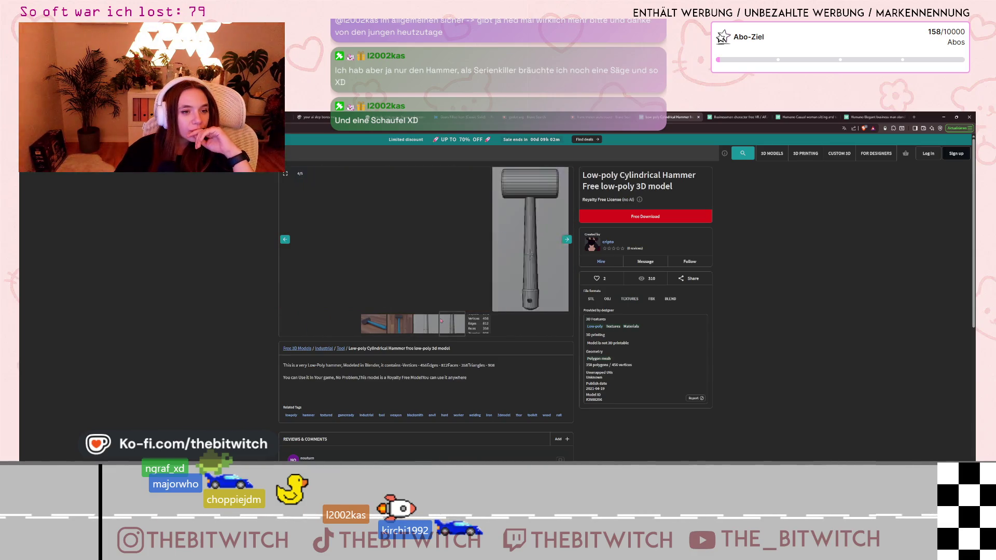
left_click(363, 325)
Return to the hammer results and move to the next results page.
key("alt+Left")
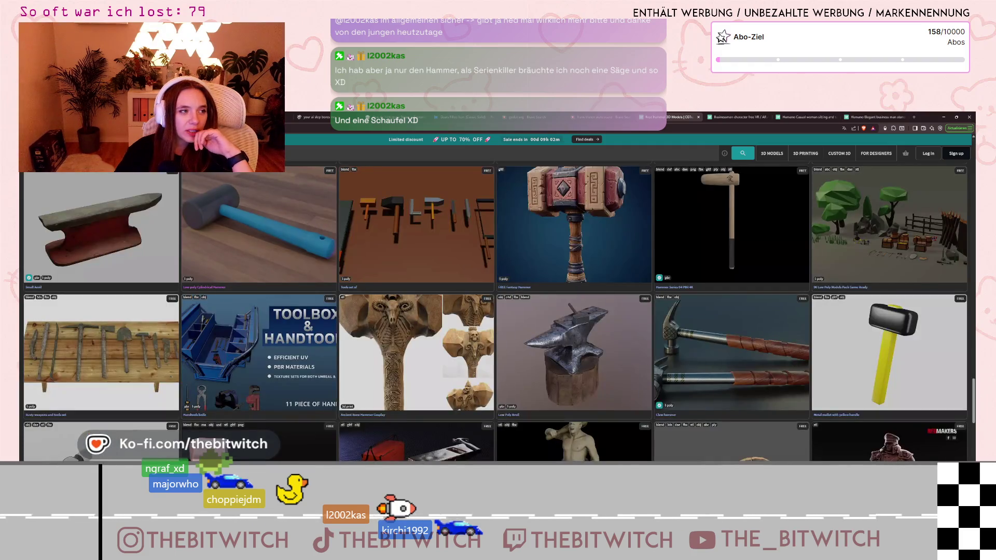
scroll(374, 259, "down", 3)
scroll(372, 260, "down", 5)
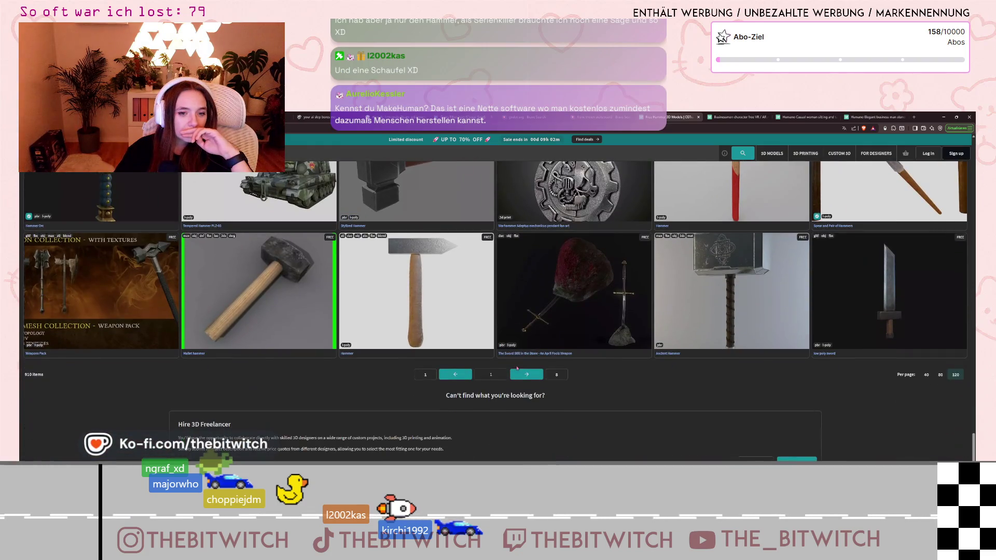
left_click(517, 372)
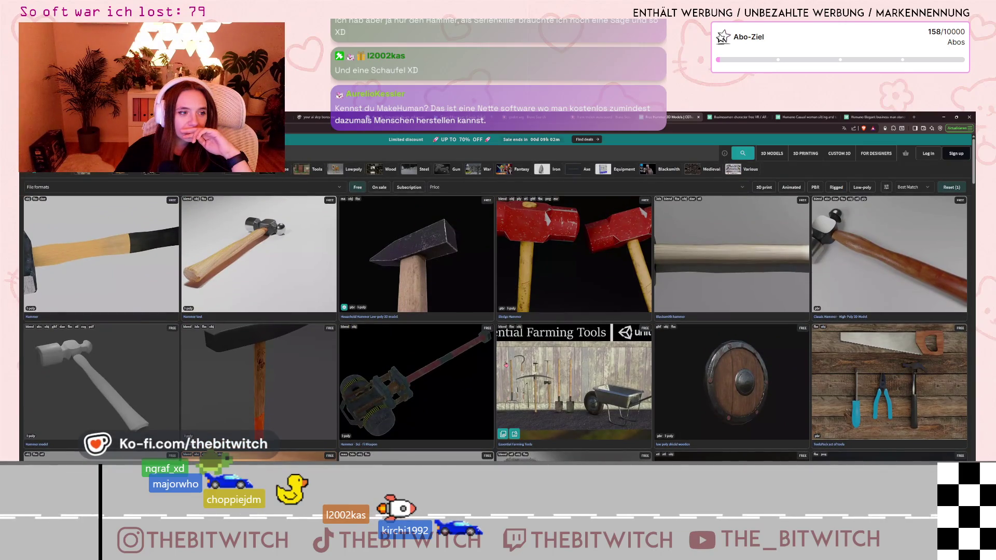
scroll(506, 364, "down", 2)
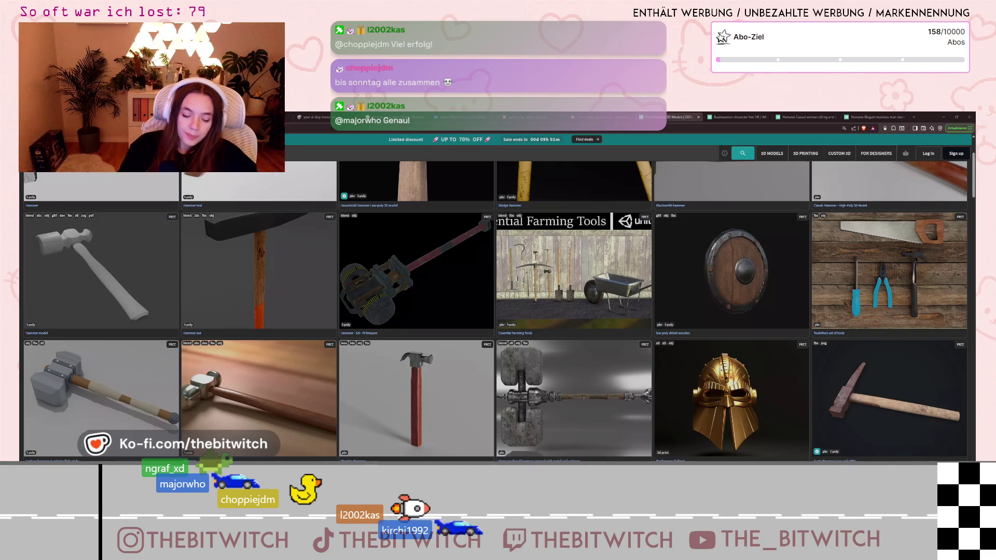
mouse_move(828, 413)
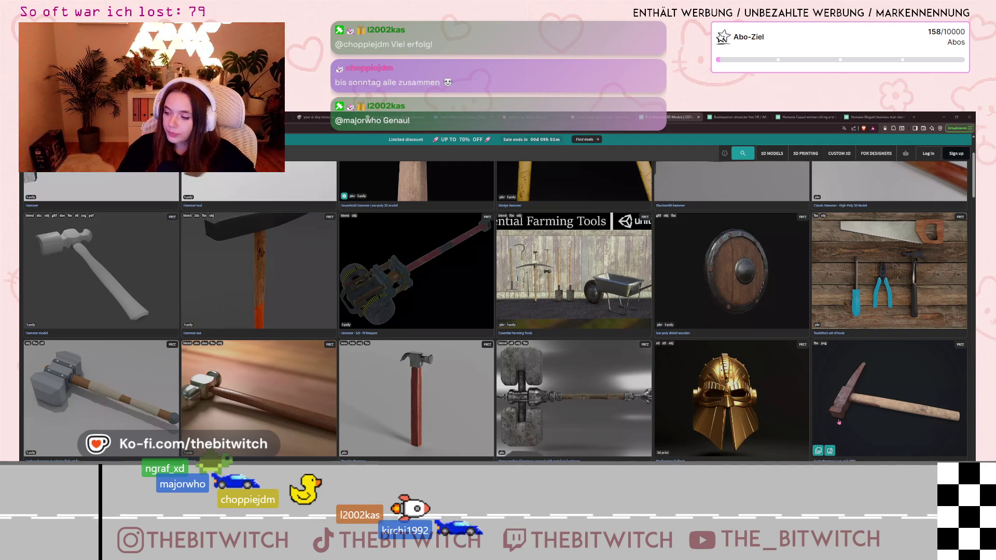
Scroll through the 919-item hammer results down to the Thor hammer, gavel and anvil.
scroll(838, 422, "down", 2)
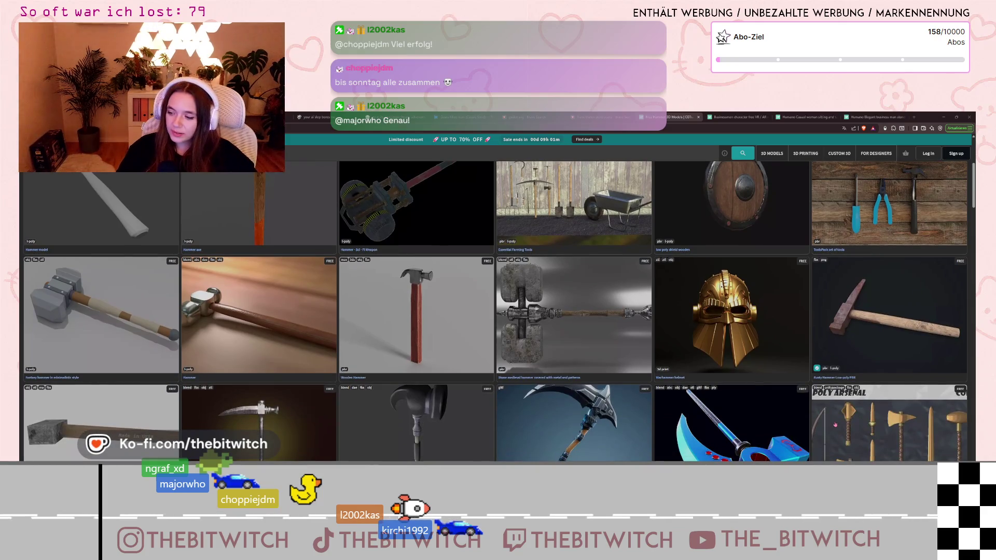
scroll(832, 427, "down", 3)
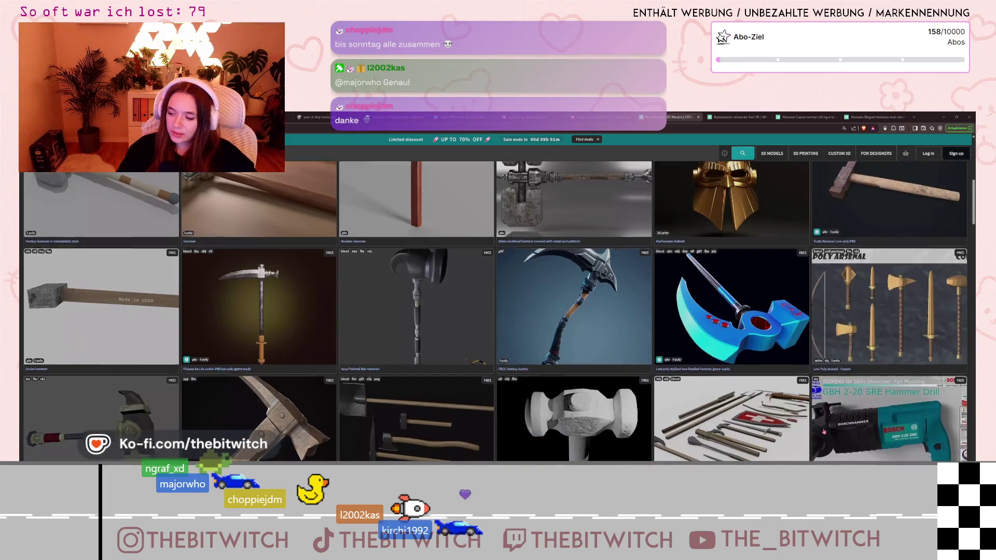
scroll(822, 431, "down", 6)
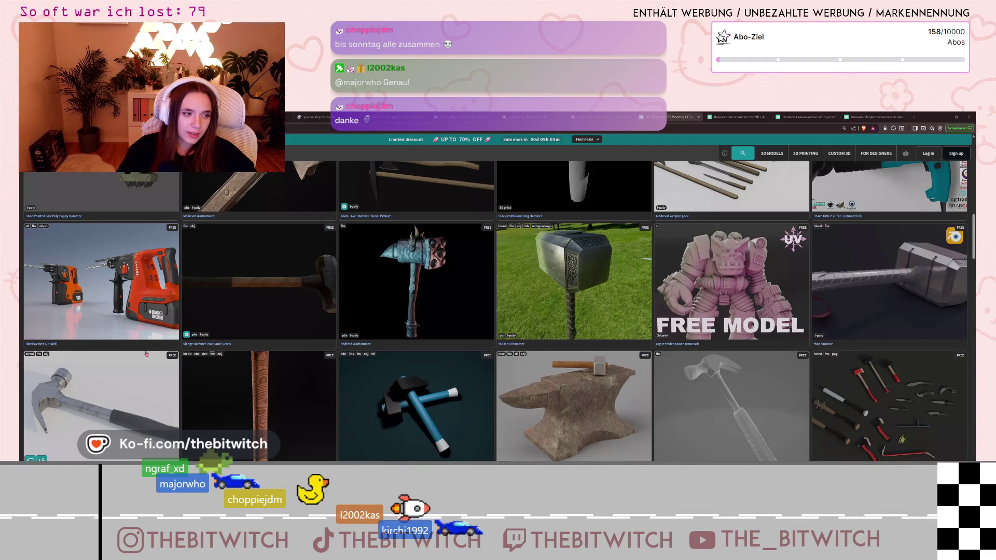
scroll(147, 354, "down", 2)
scroll(146, 352, "down", 3)
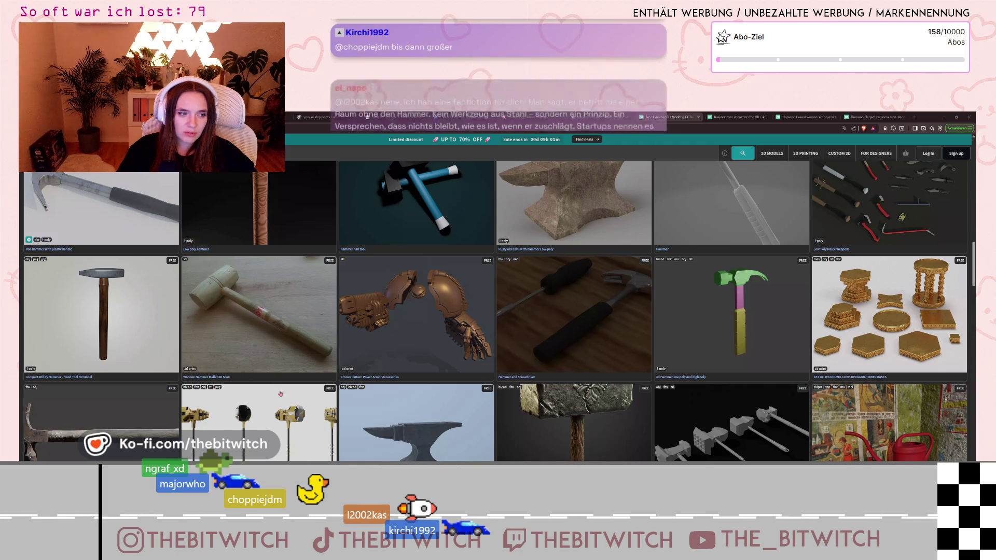
scroll(796, 401, "down", 2)
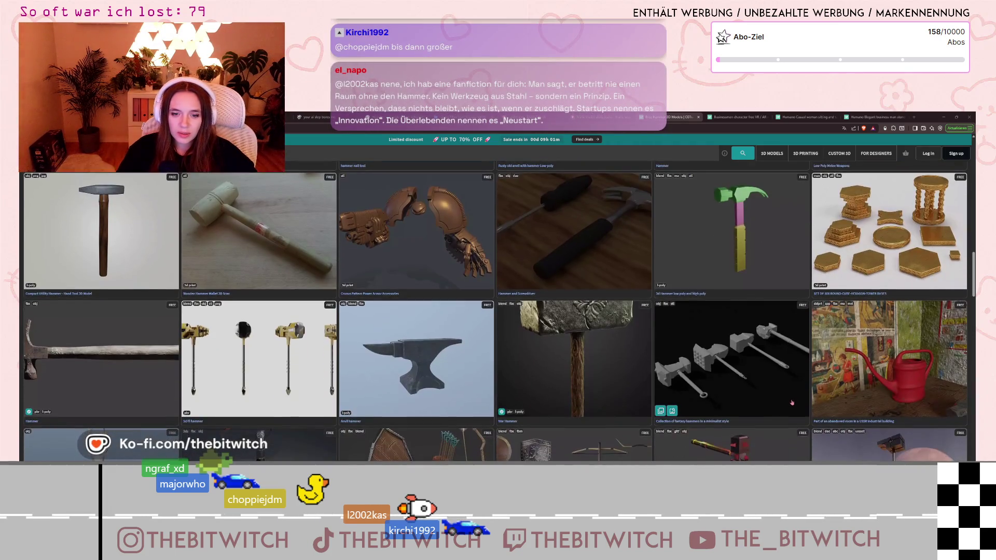
scroll(788, 404, "down", 3)
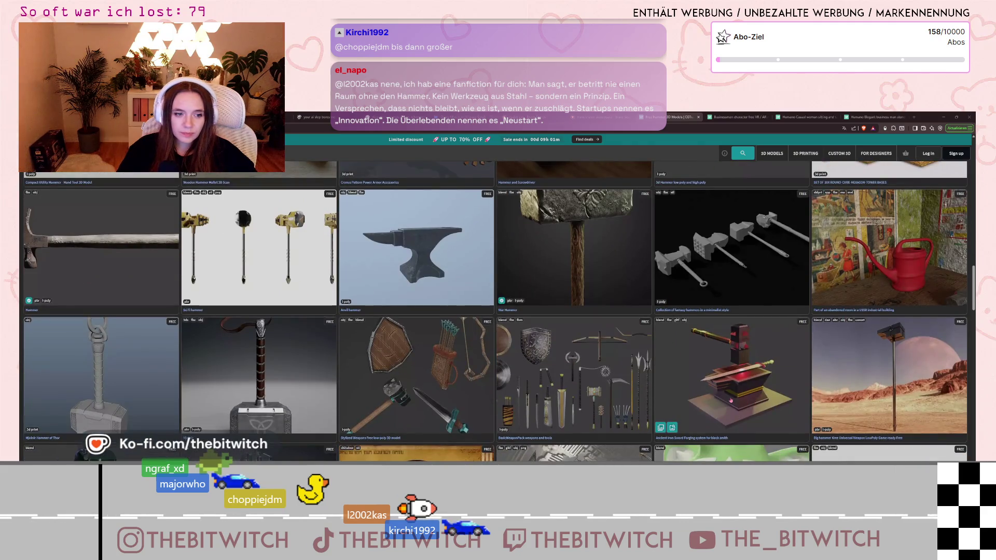
scroll(726, 402, "down", 2)
scroll(726, 402, "down", 2)
scroll(725, 402, "down", 3)
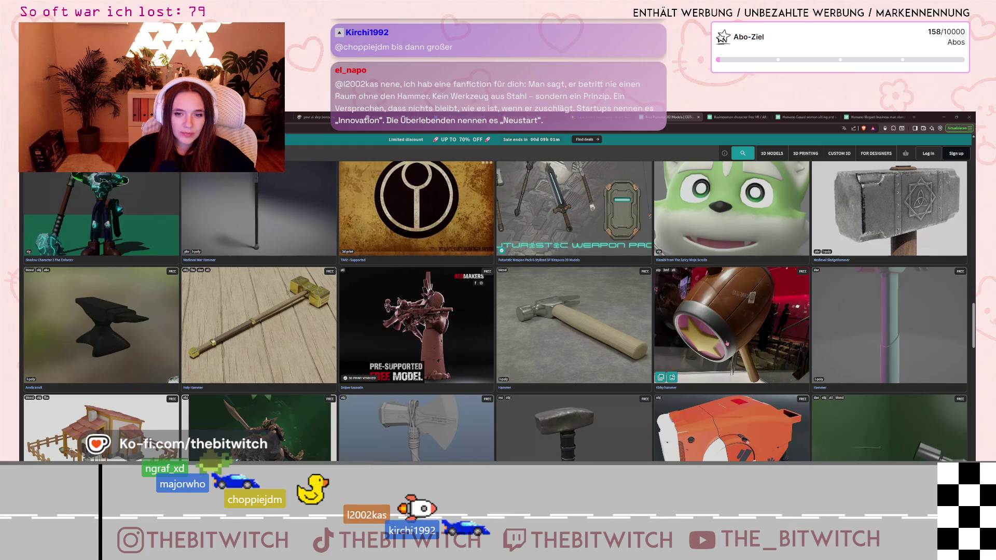
scroll(726, 343, "down", 3)
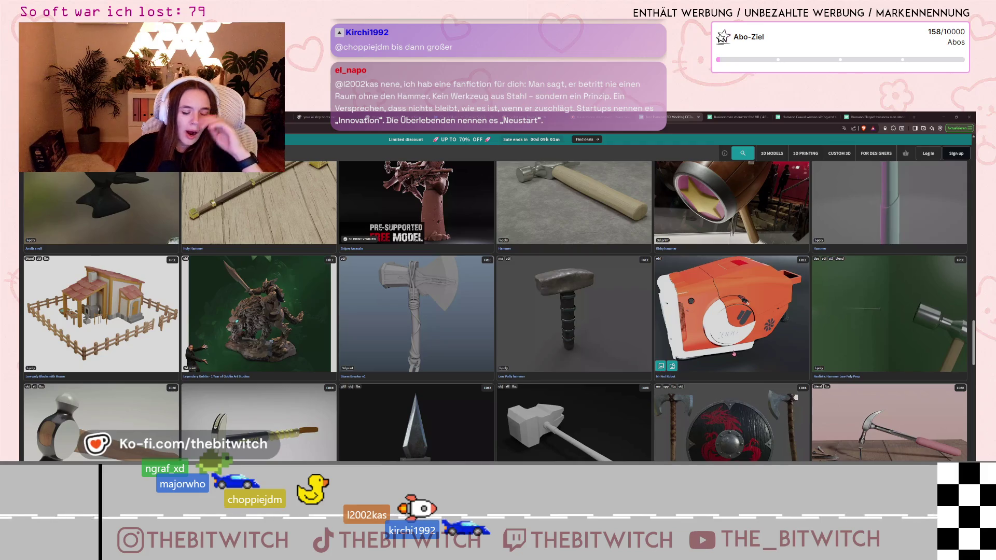
scroll(734, 351, "down", 5)
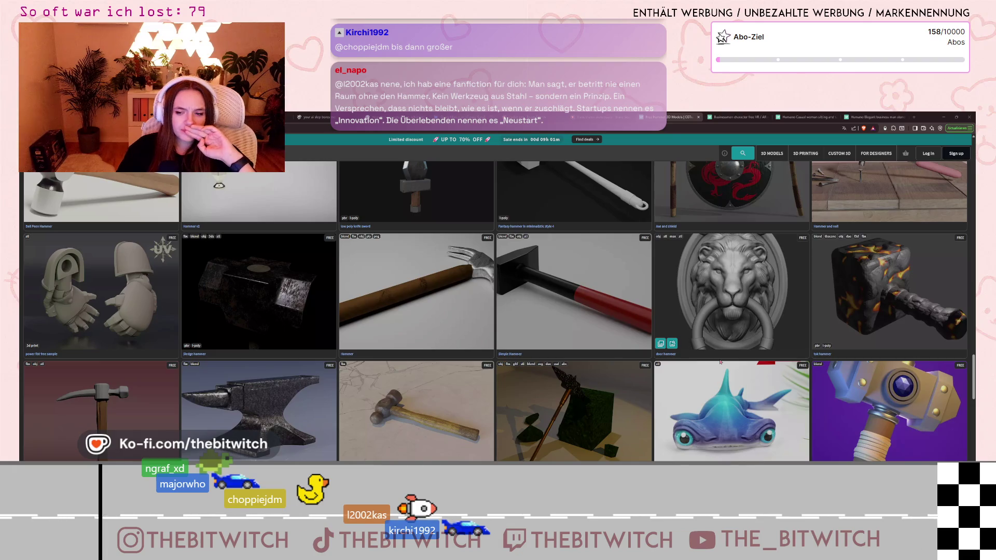
scroll(716, 366, "down", 3)
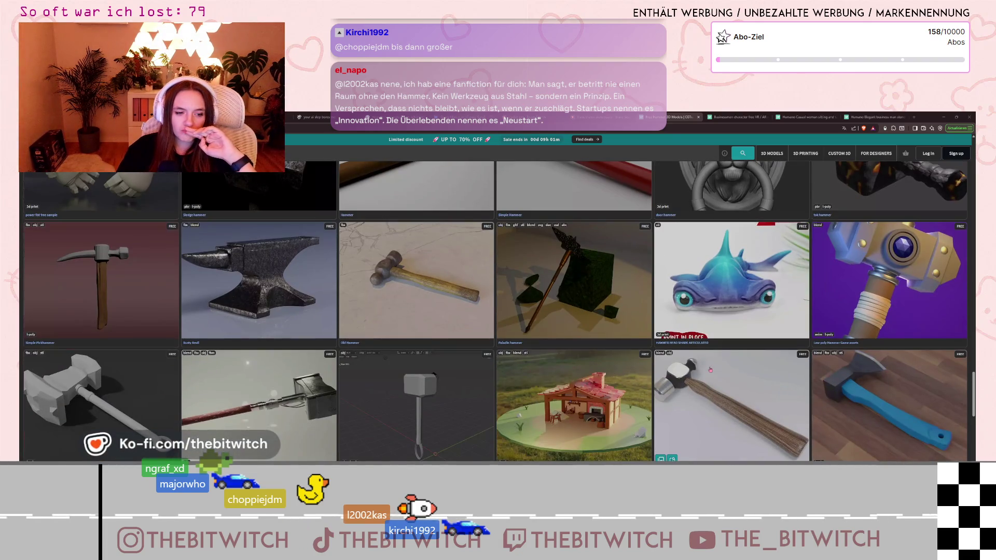
scroll(710, 369, "down", 2)
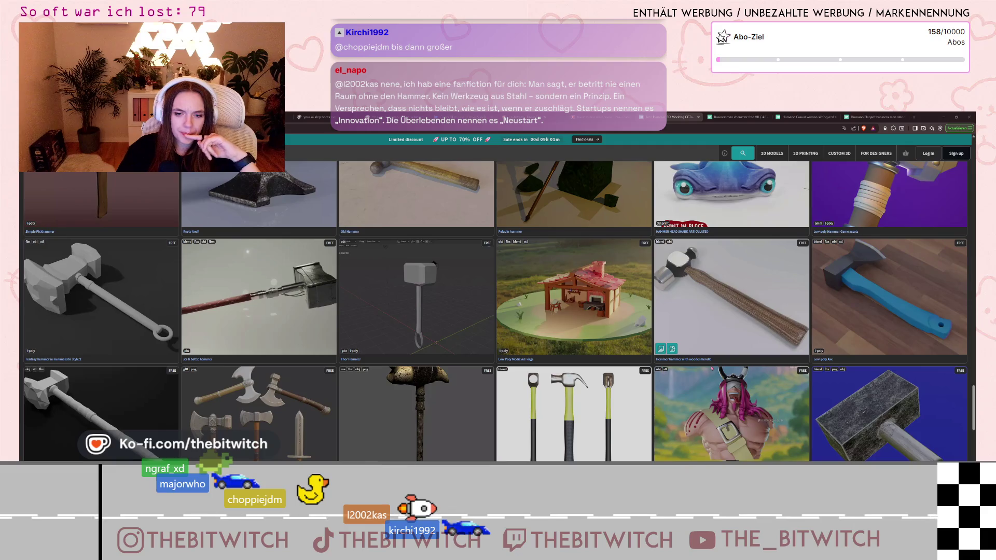
scroll(711, 370, "down", 3)
scroll(710, 370, "down", 4)
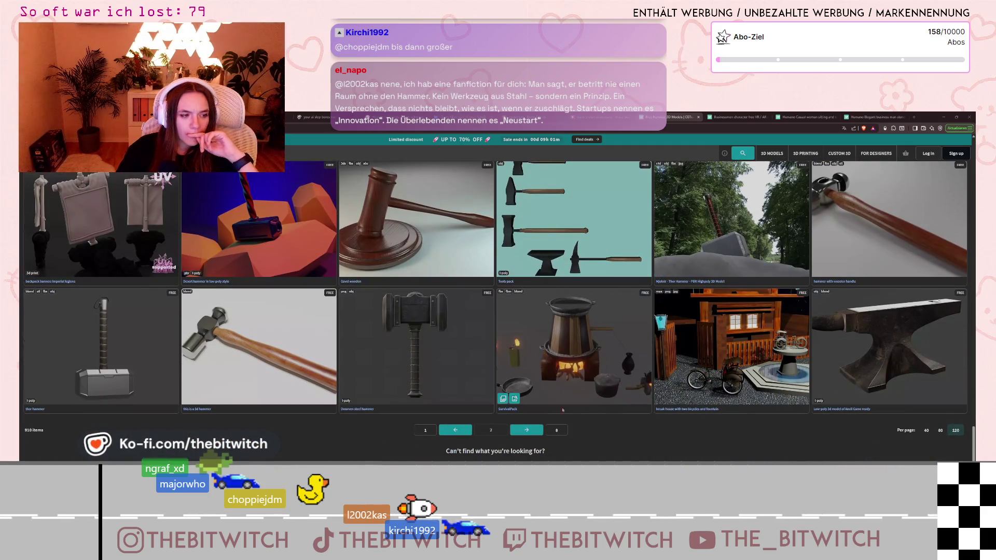
Go to the next hammer results page and open the free Nokia 3310 model.
left_click(534, 434)
scroll(535, 434, "up", 2)
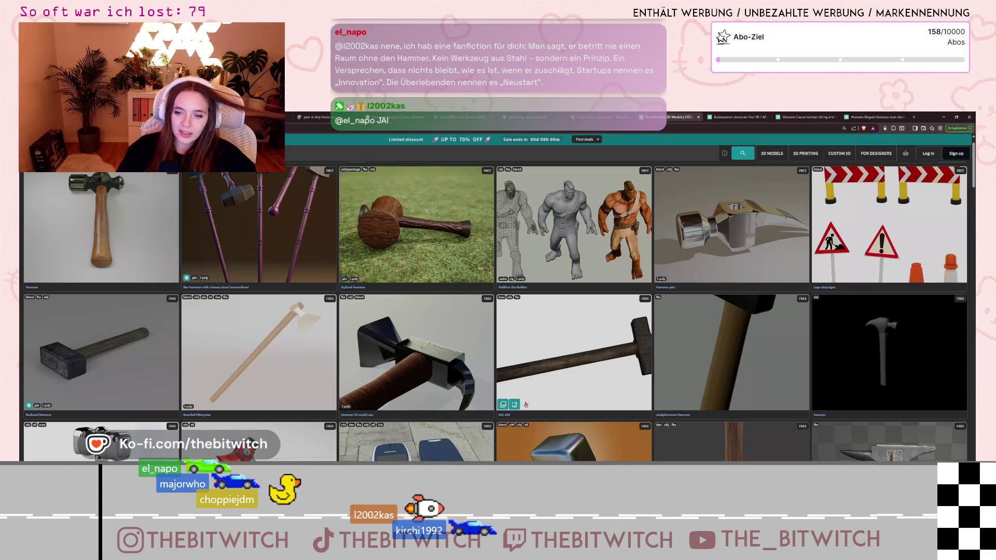
scroll(525, 404, "down", 3)
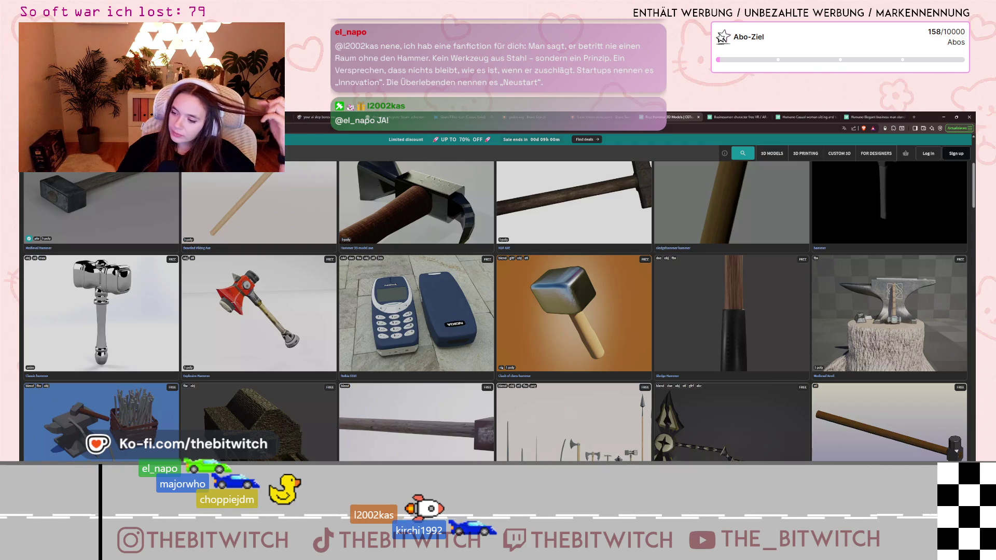
scroll(805, 416, "down", 3)
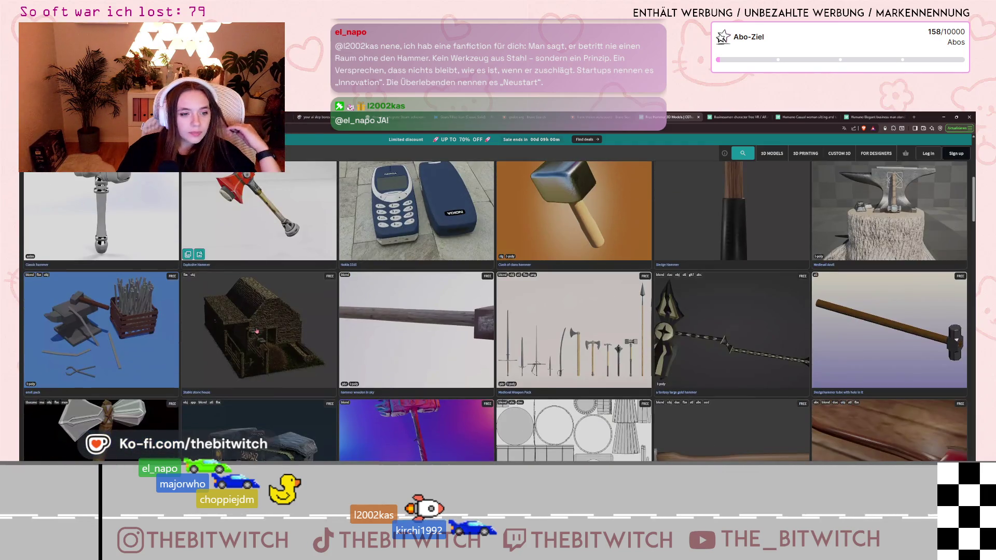
scroll(405, 377, "up", 4)
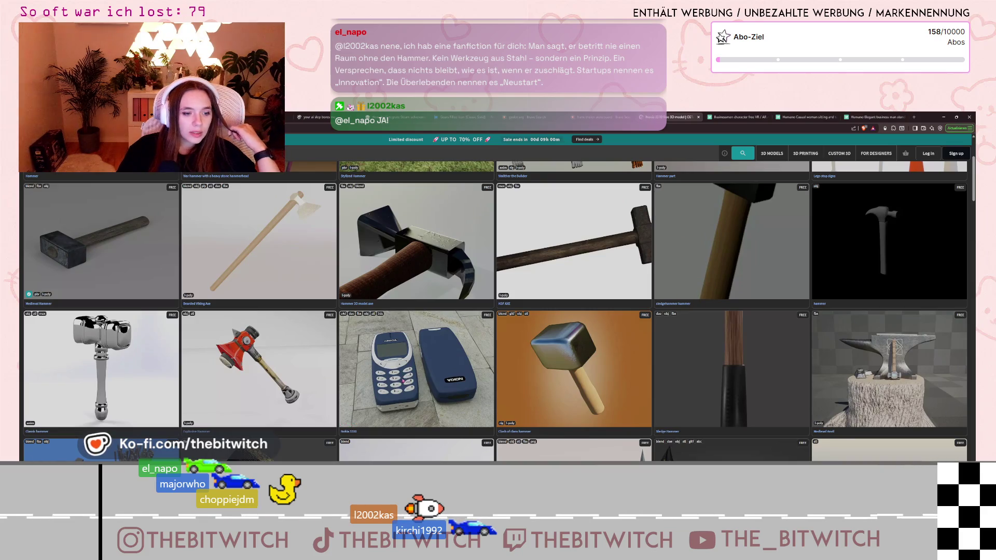
left_click(404, 379)
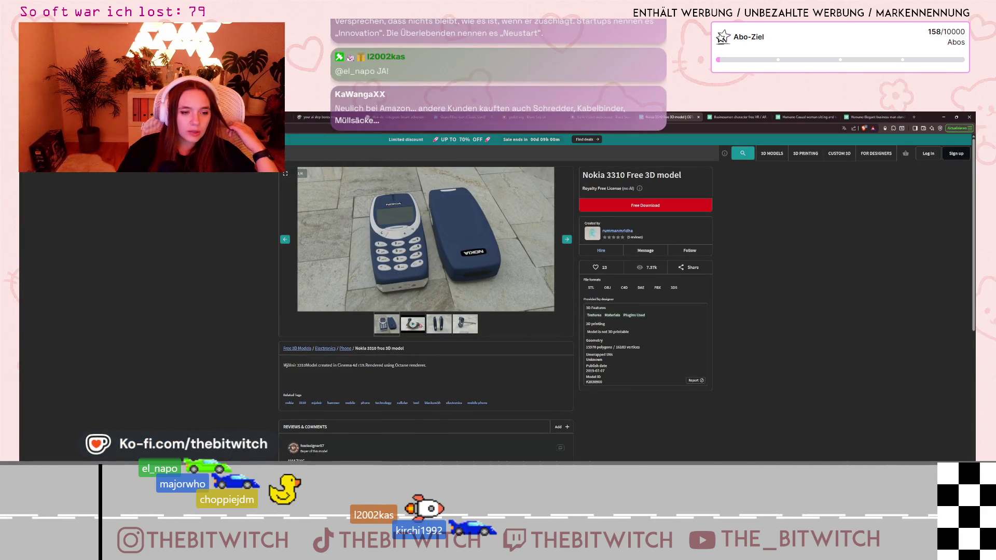
View the third and fourth Nokia 3310 previews, including the phone-hammer render, and try Free Download.
left_click(447, 325)
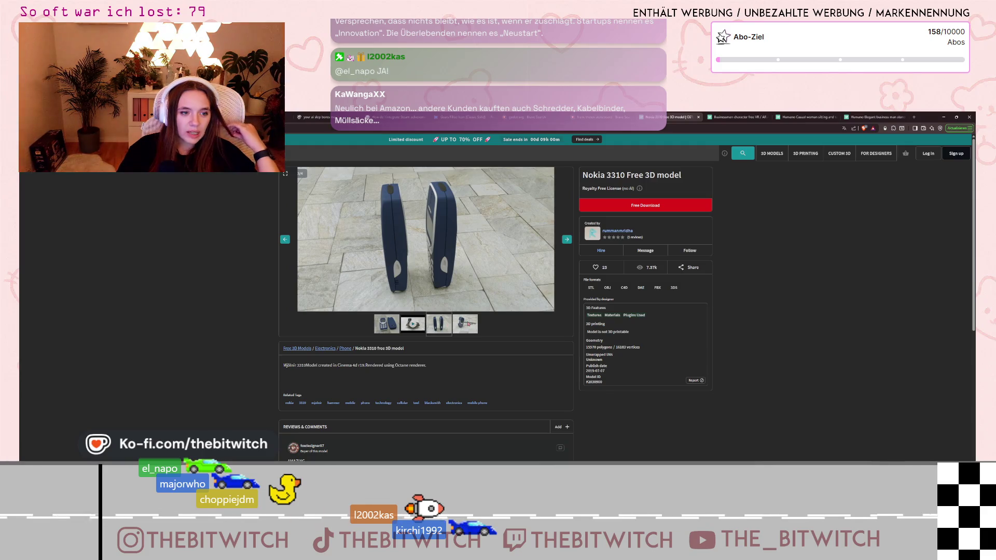
left_click(468, 324)
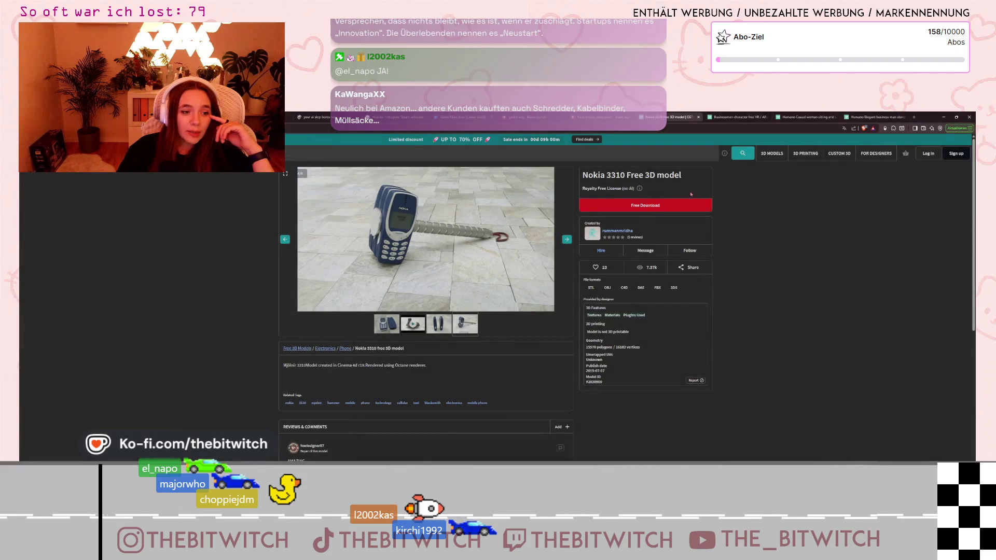
left_click(682, 204)
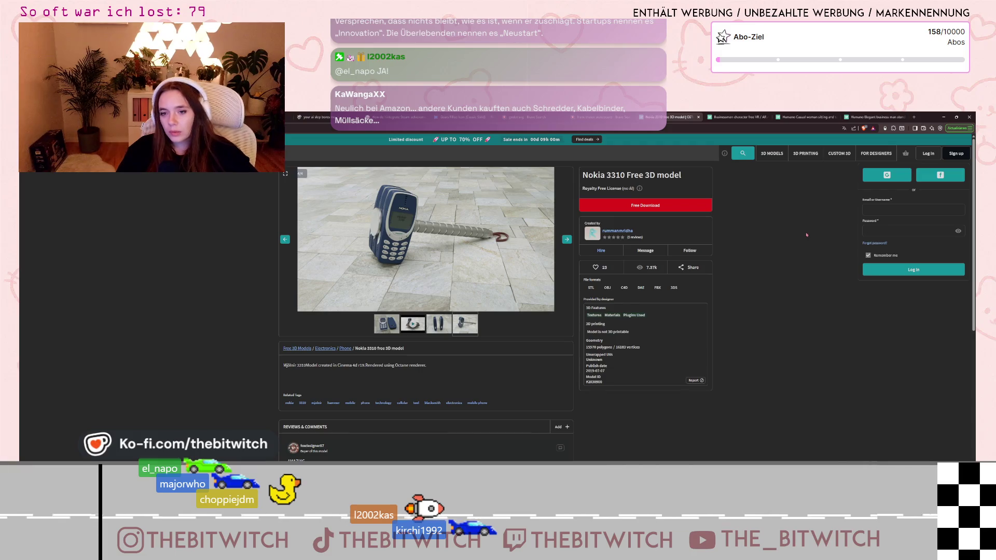
Dismiss the login panel, move the gallery to the first preview, and switch to the Notion board.
left_click(765, 261)
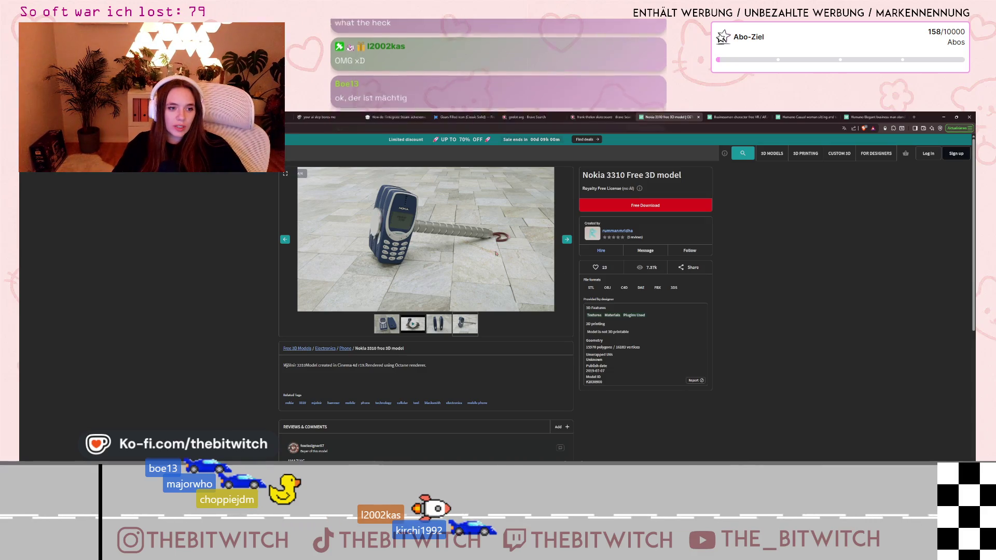
key("Right")
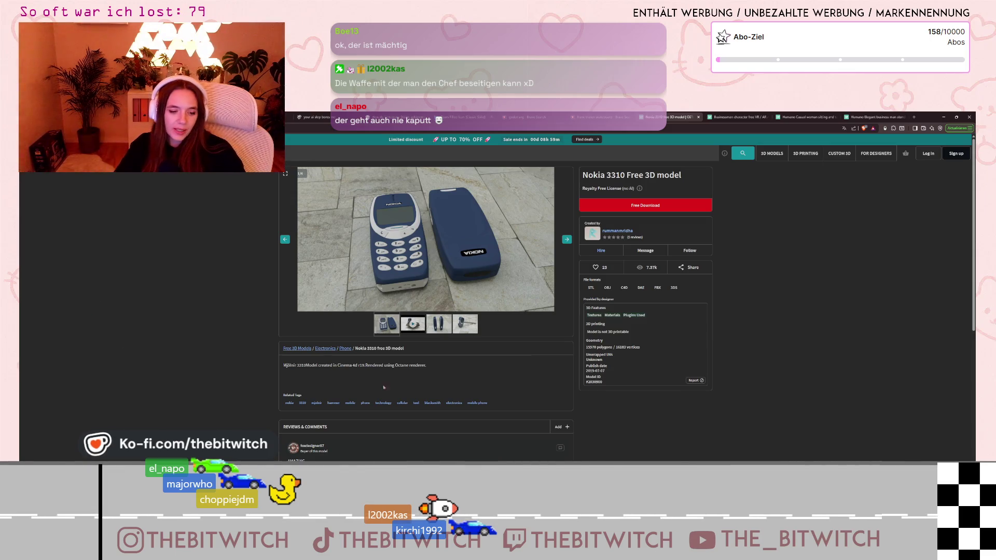
key("alt+Tab")
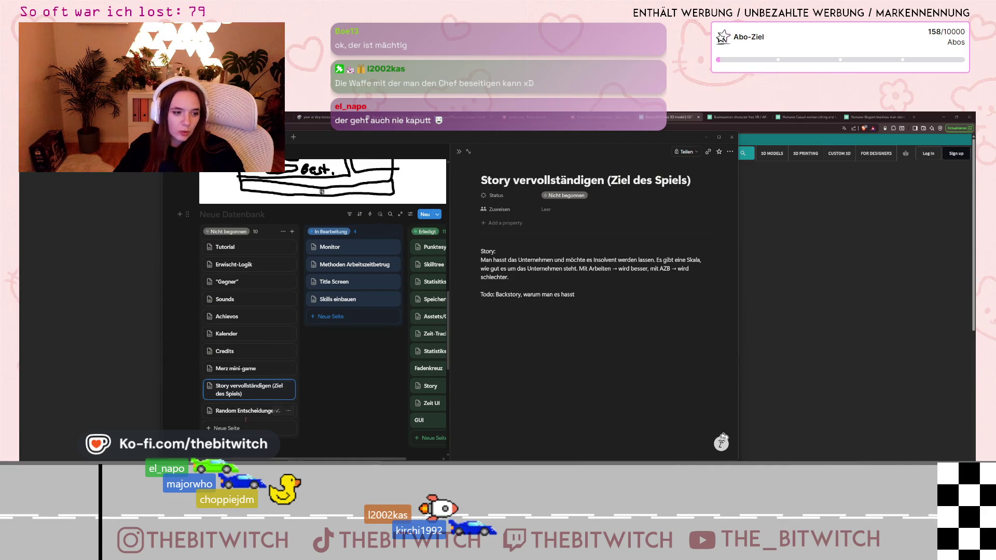
Add an 'Easter Eggs' card to the Nicht begonnen column.
left_click(245, 426)
type("E")
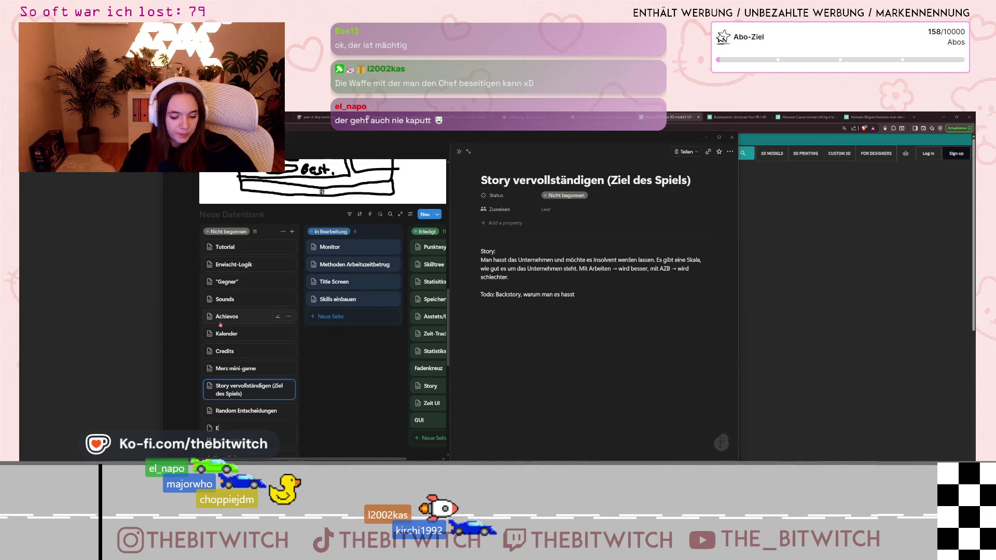
type("aster Eggs")
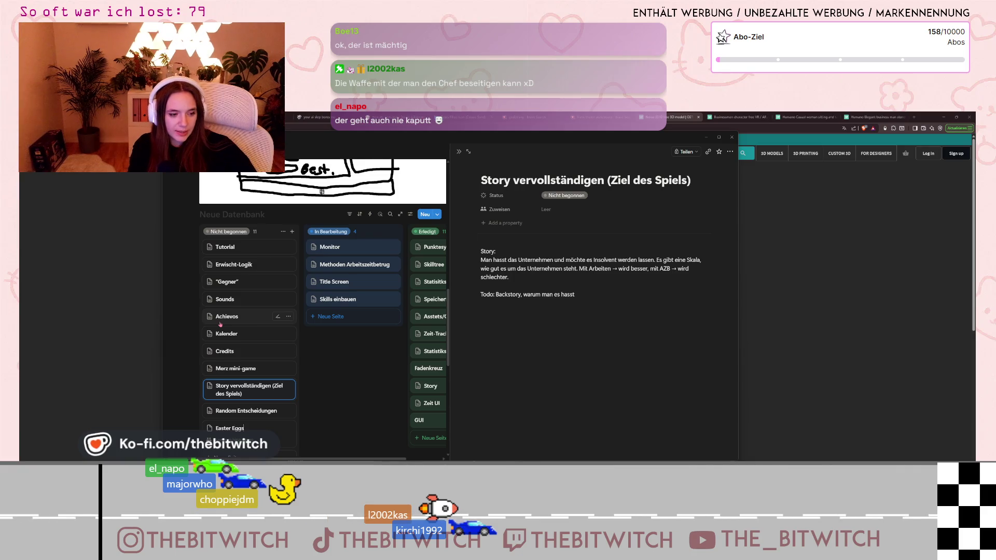
key("Return")
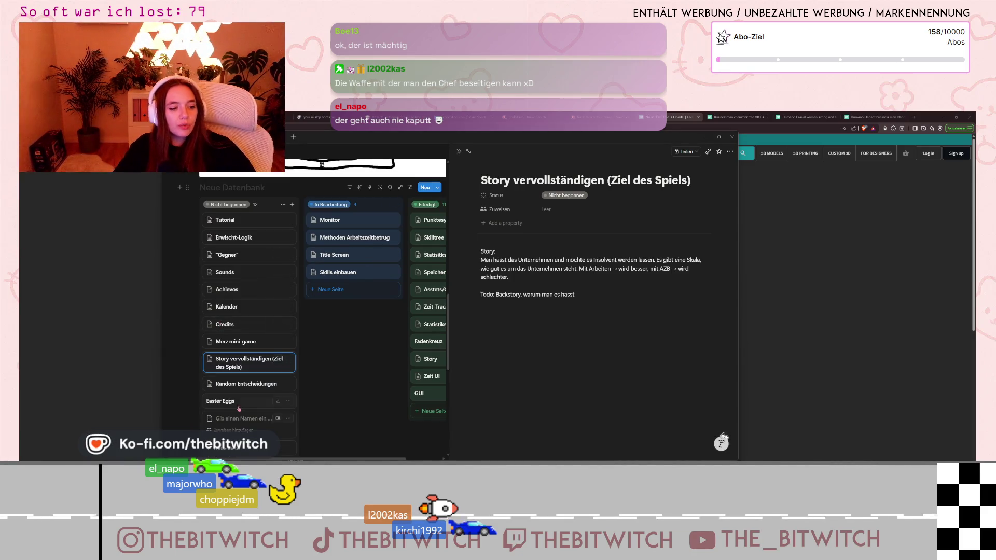
Write the note 'Nokia Hammer' in the Easter Eggs page body.
left_click(239, 407)
left_click(512, 249)
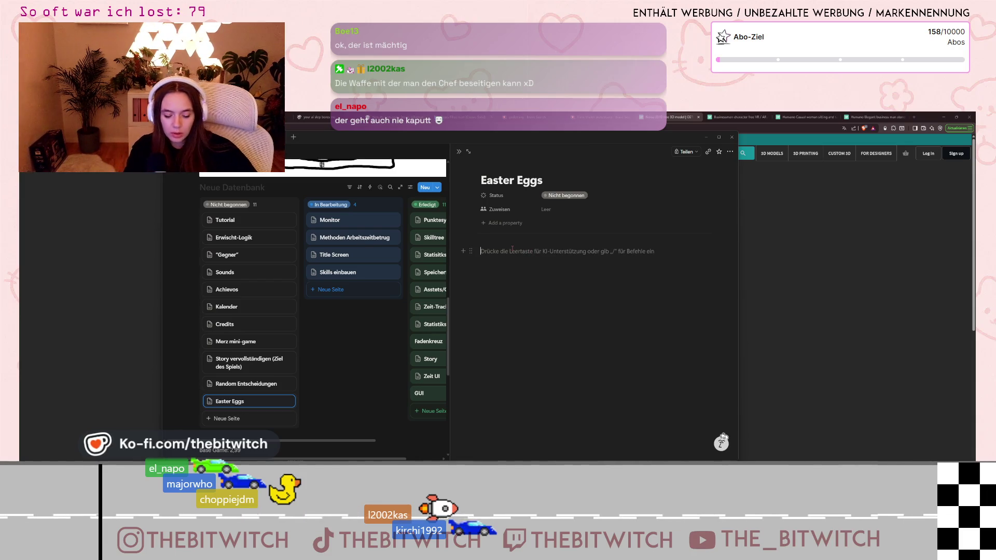
type("Nokia Hamme")
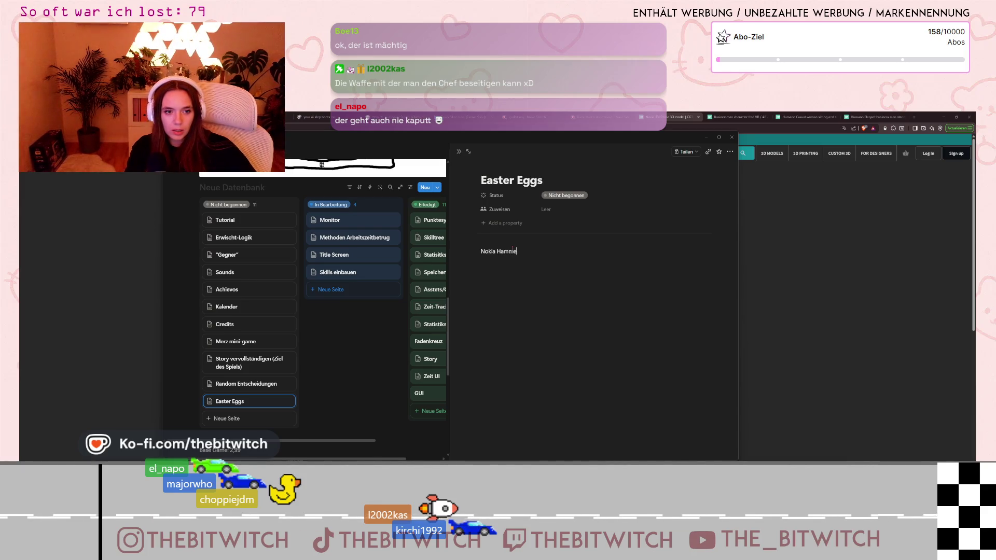
type("r")
key("Return")
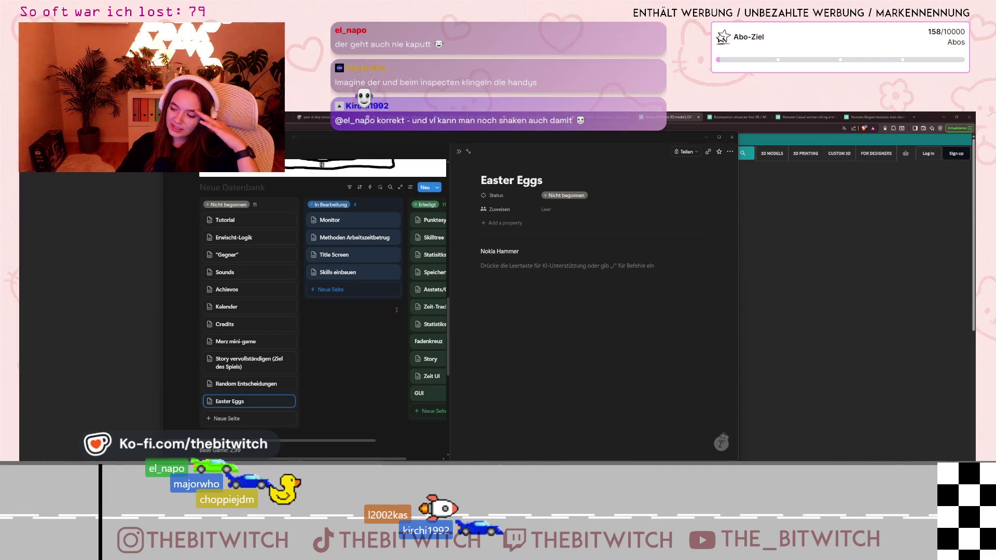
Return to the Nokia 3310 page and look over its comments and similar models.
left_click(837, 228)
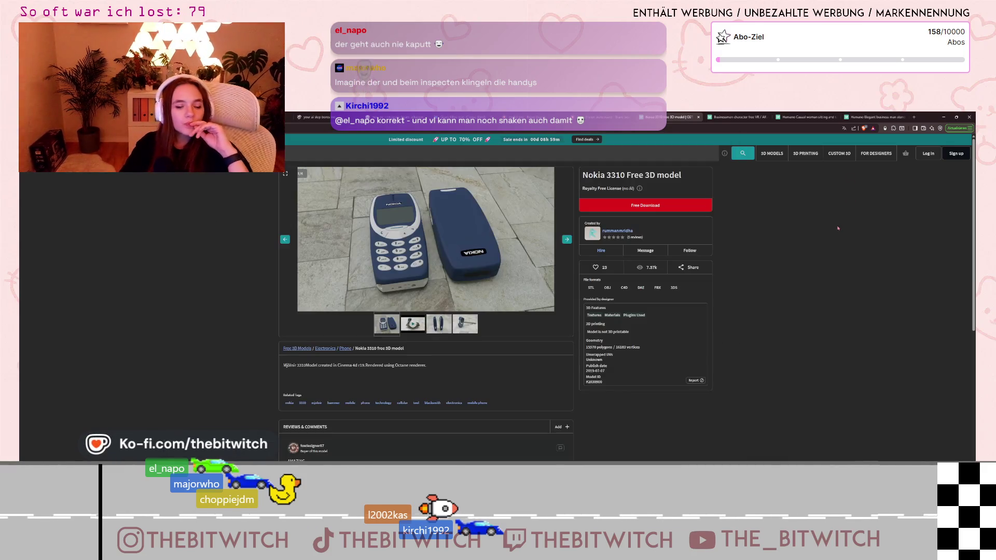
scroll(366, 203, "down", 3)
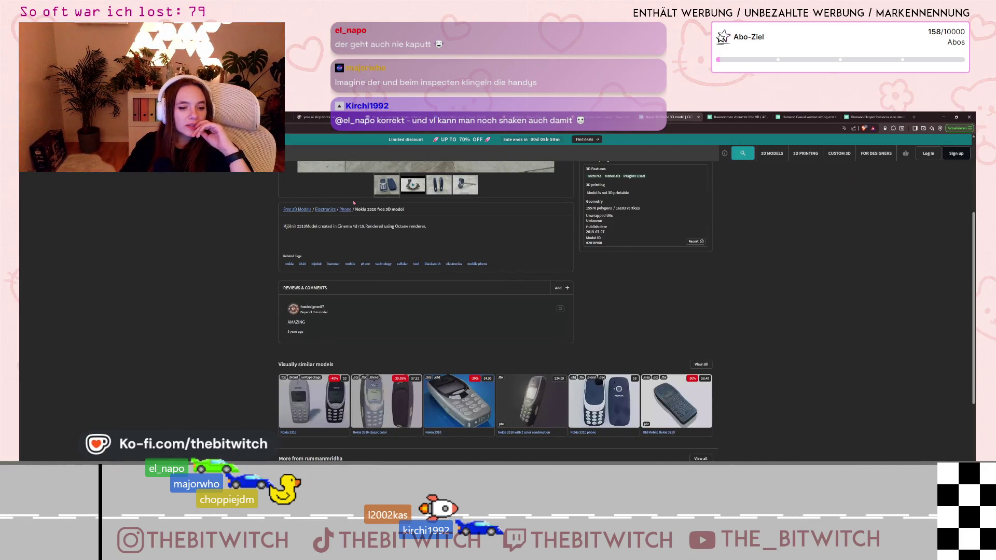
scroll(354, 203, "down", 1)
scroll(354, 202, "down", 2)
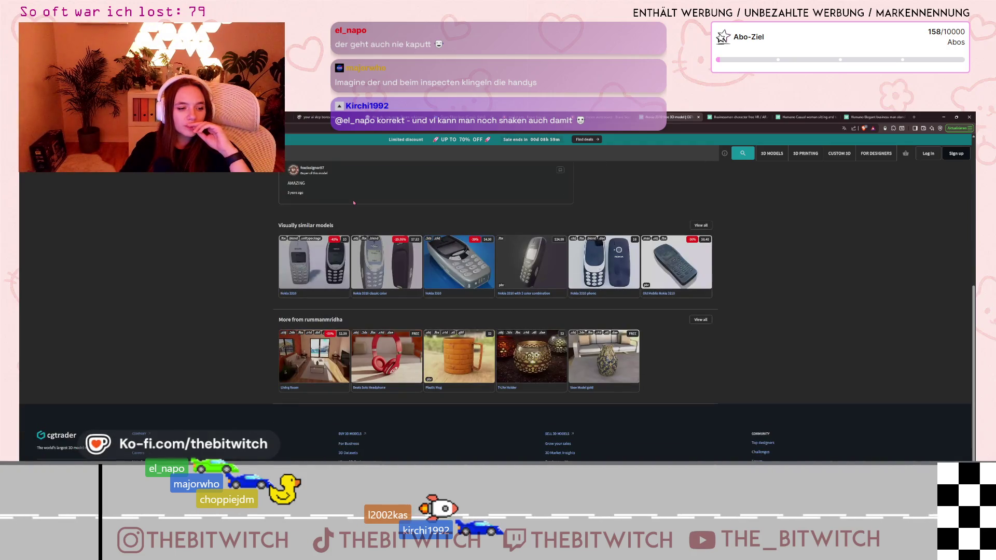
scroll(354, 203, "up", 6)
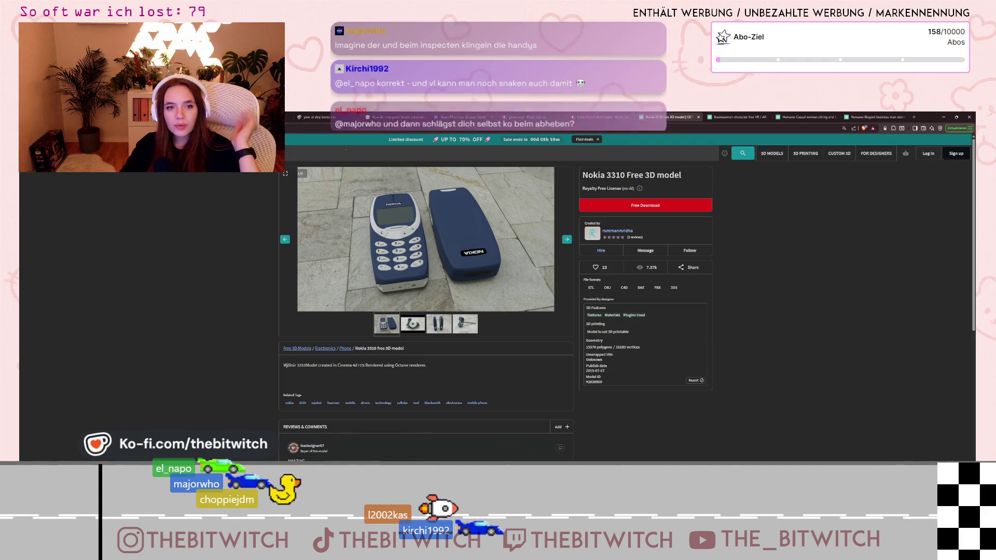
Dock the separate CGTrader homepage window back into the main browser window.
left_click(632, 132)
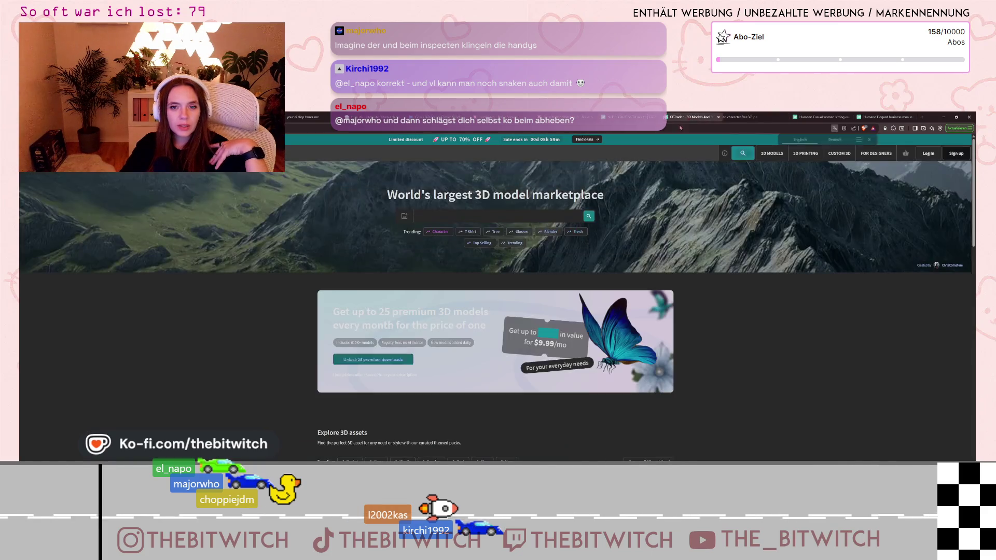
left_click_drag(304, 136, 628, 118)
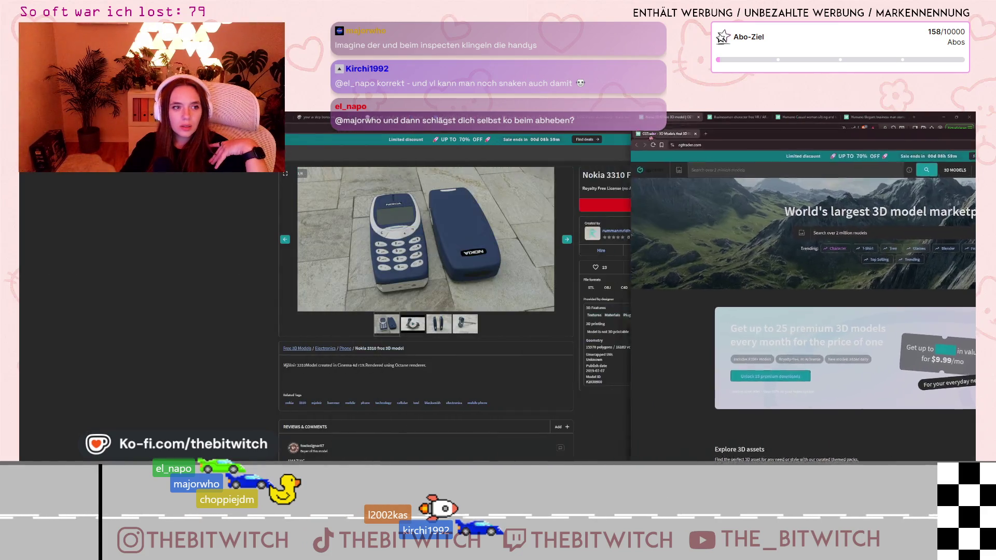
scroll(392, 282, "down", 10)
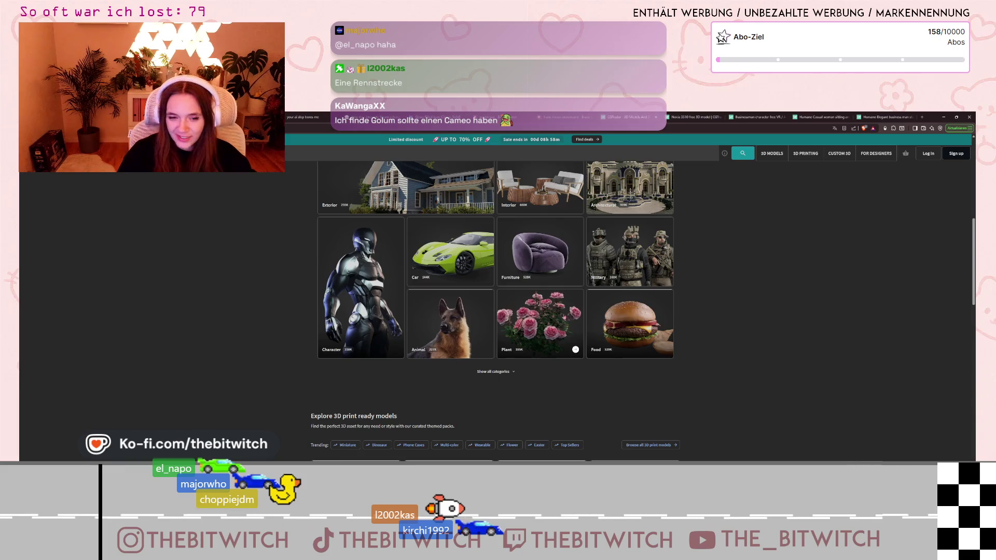
scroll(534, 342, "up", 2)
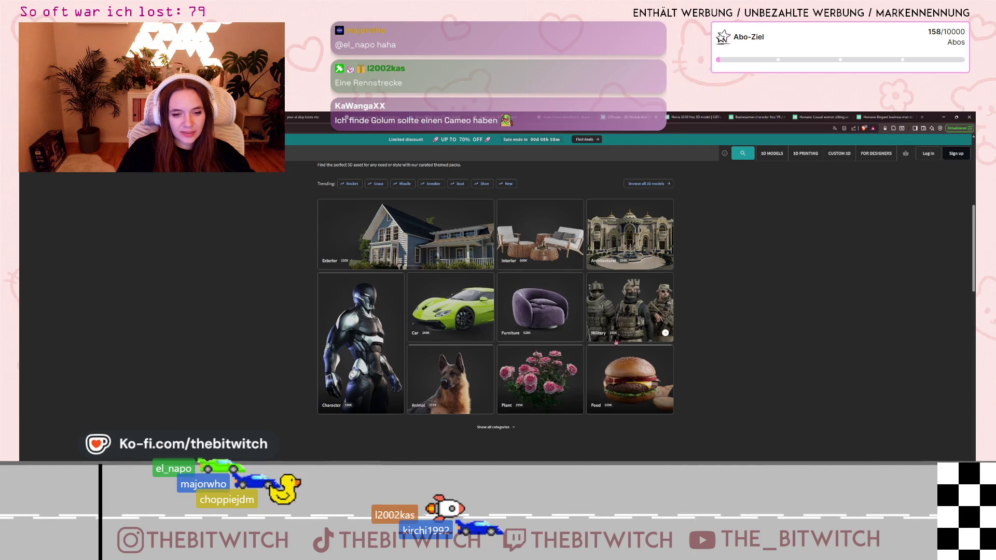
Expand Show all categories and scroll through the model and 3D print categories.
scroll(467, 399, "down", 2)
left_click(497, 369)
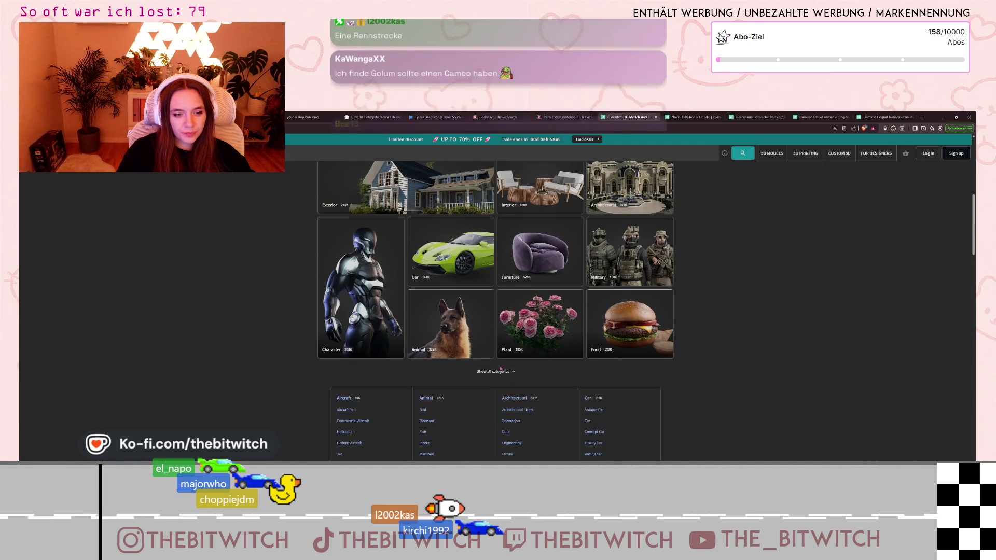
scroll(544, 368, "down", 5)
scroll(544, 368, "down", 5)
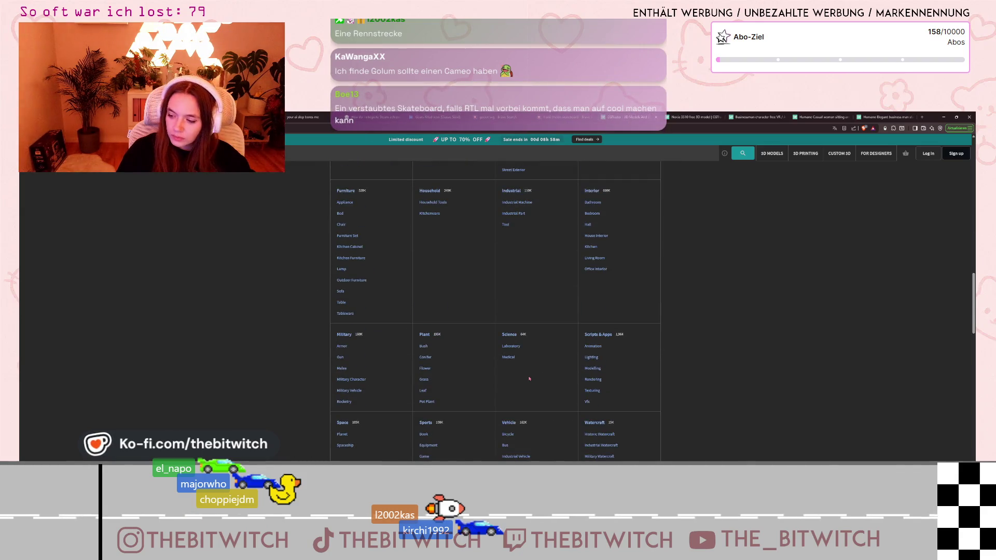
scroll(516, 384, "down", 6)
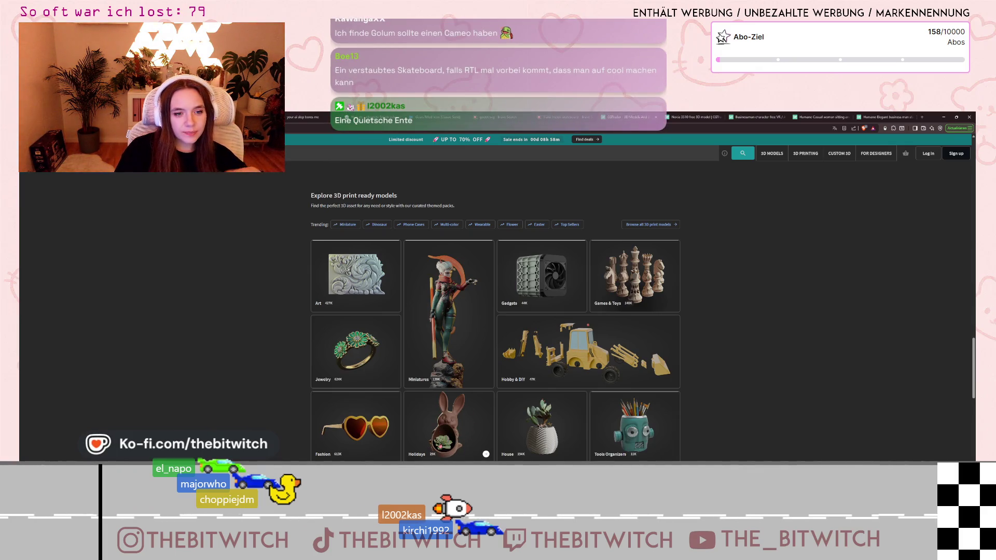
Open the Gadgets 3D print category and glance over it.
left_click(540, 291)
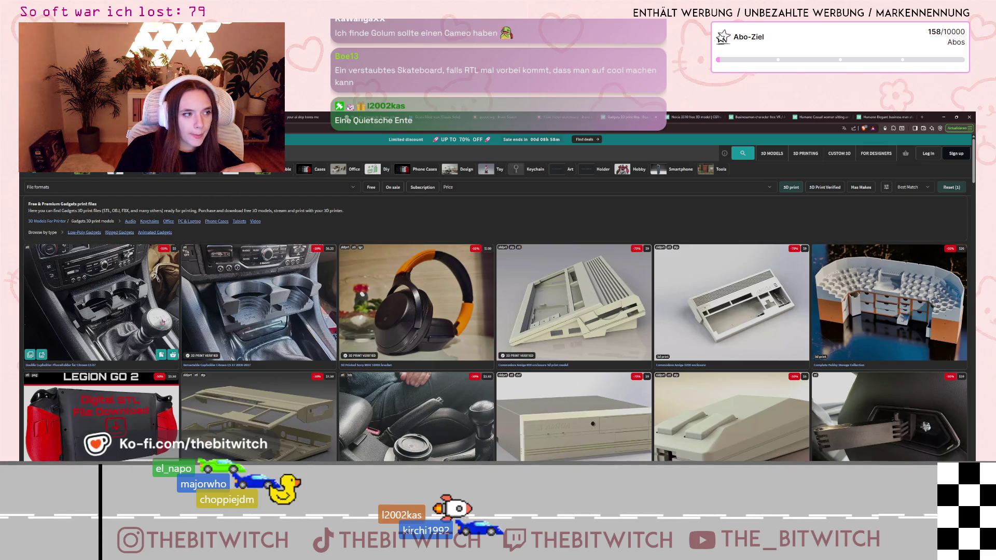
scroll(415, 311, "down", 1)
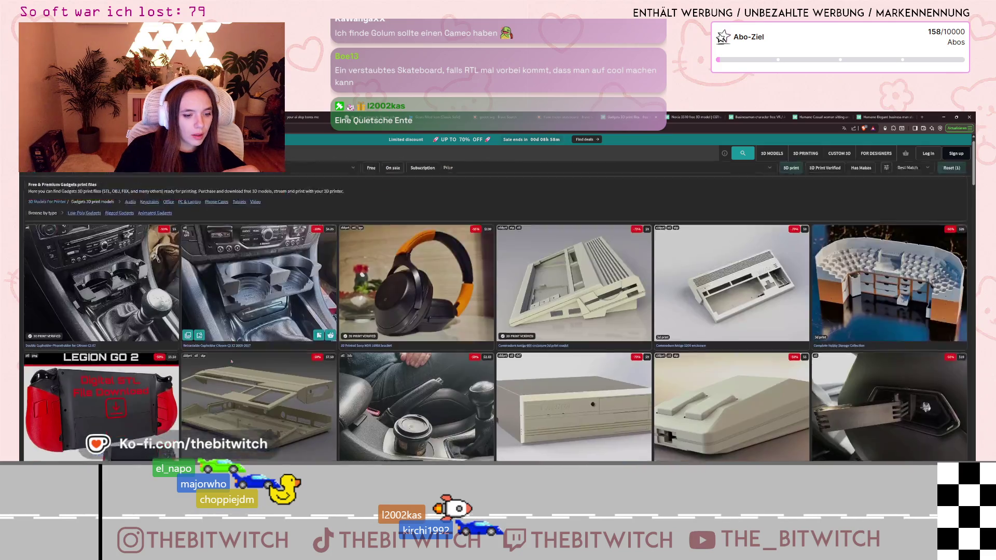
scroll(571, 285, "up", 1)
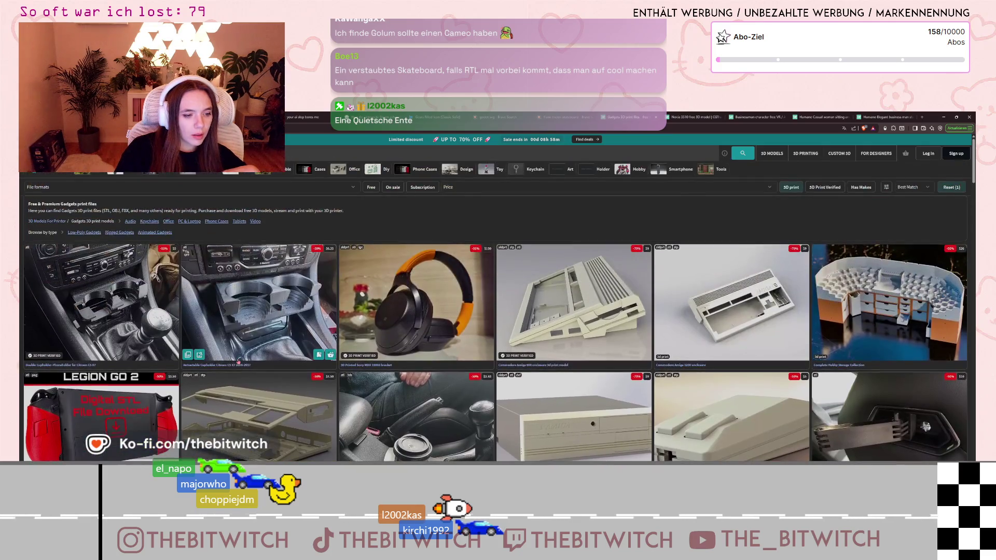
From the 3D Models category overview, open the Interior 3D Models listing.
left_click(770, 156)
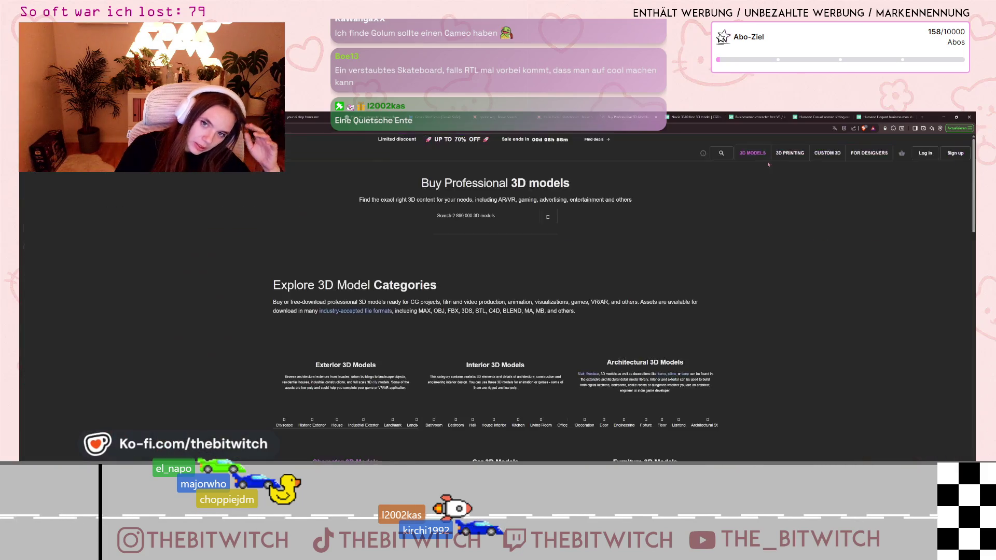
scroll(613, 286, "down", 3)
scroll(613, 285, "down", 3)
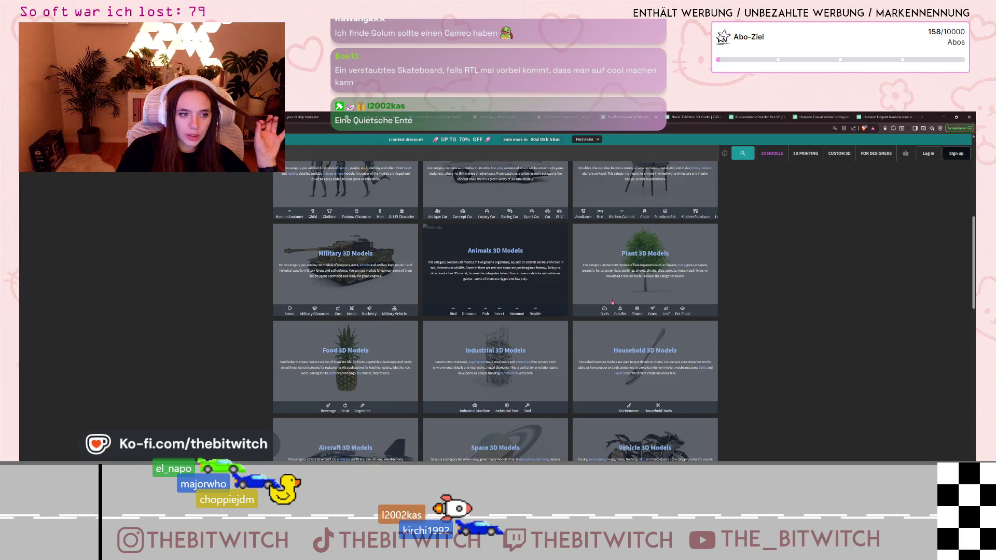
scroll(618, 303, "down", 2)
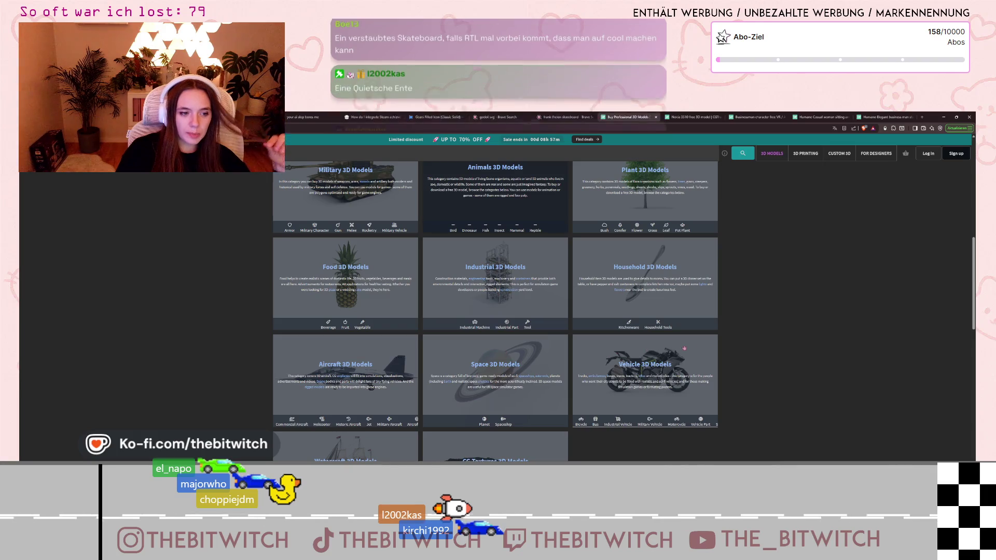
scroll(508, 349, "down", 2)
scroll(789, 340, "up", 3)
scroll(789, 340, "up", 5)
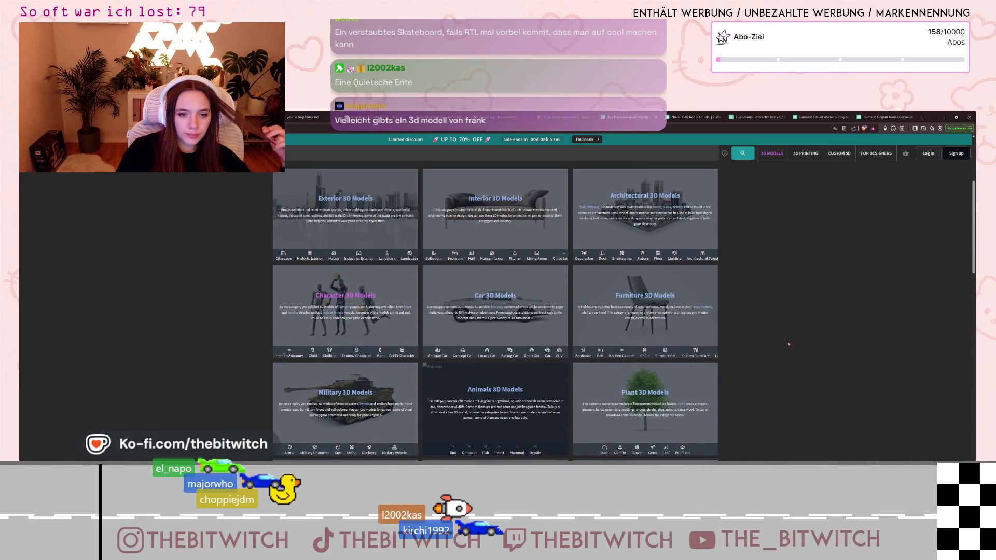
scroll(512, 389, "up", 3)
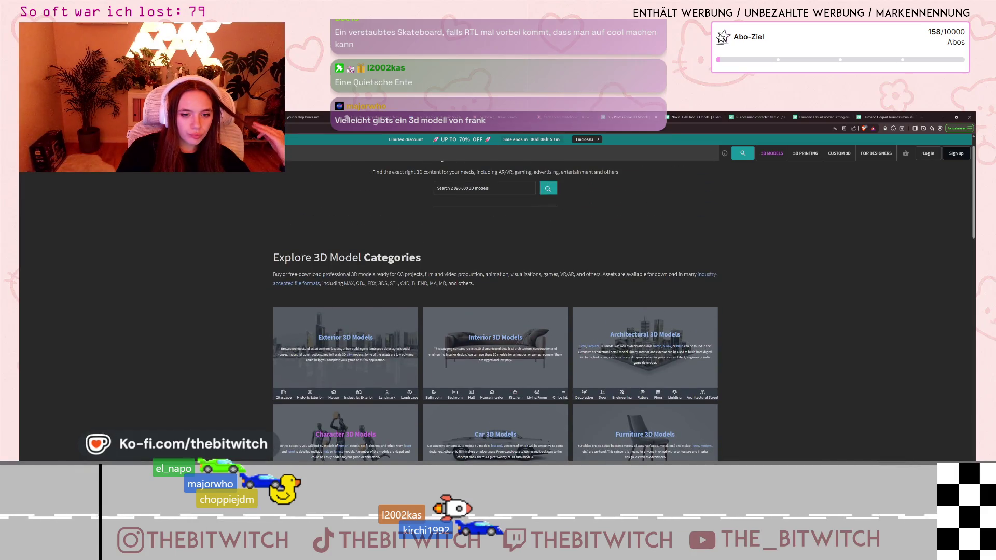
scroll(522, 342, "down", 1)
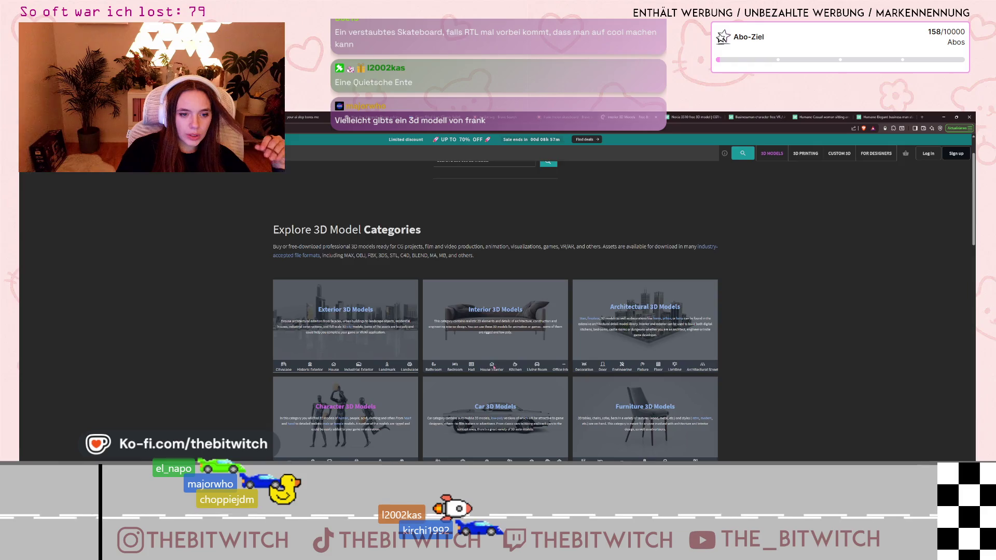
left_click(493, 367)
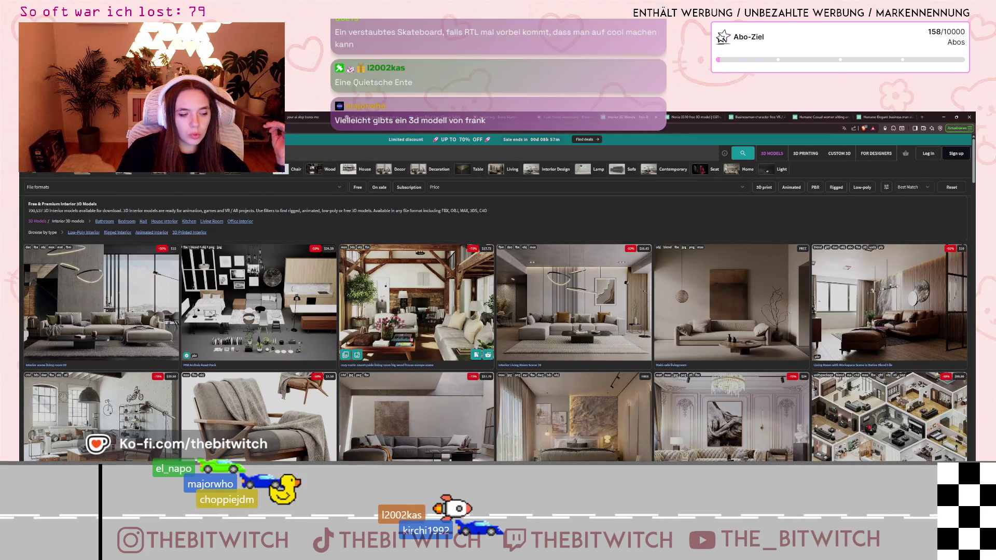
Filter the Interior listing to Free and scroll through the free living room and bedroom scenes.
left_click(356, 187)
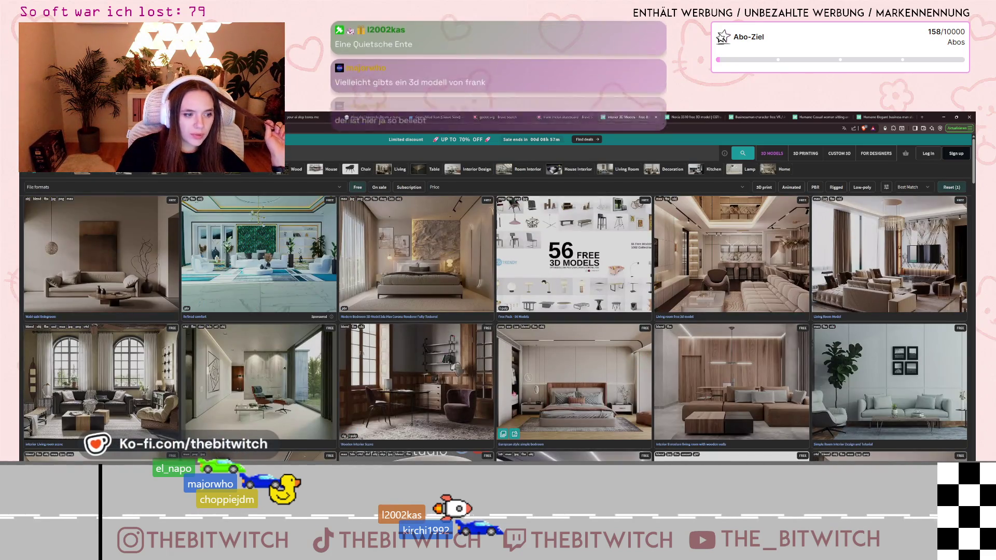
scroll(653, 389, "down", 3)
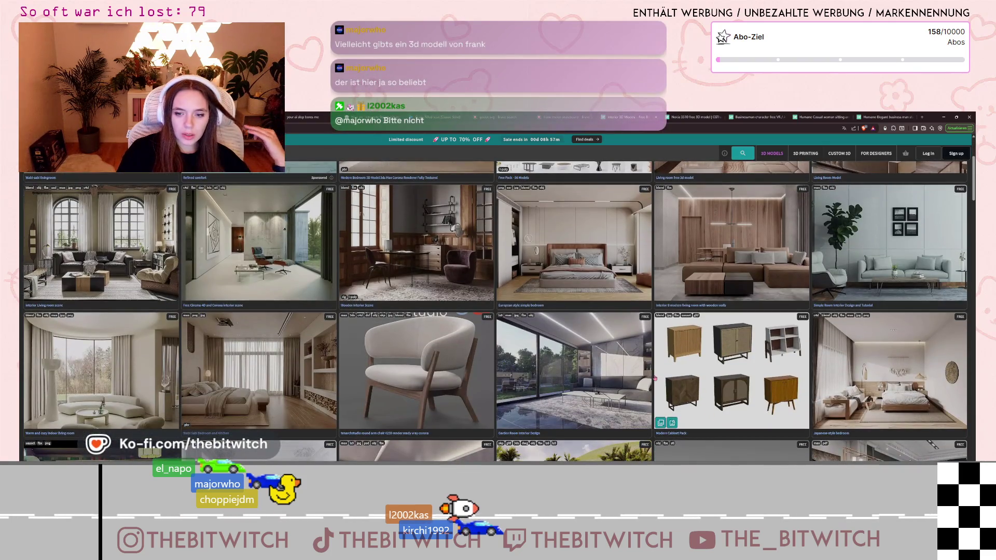
scroll(632, 388, "down", 3)
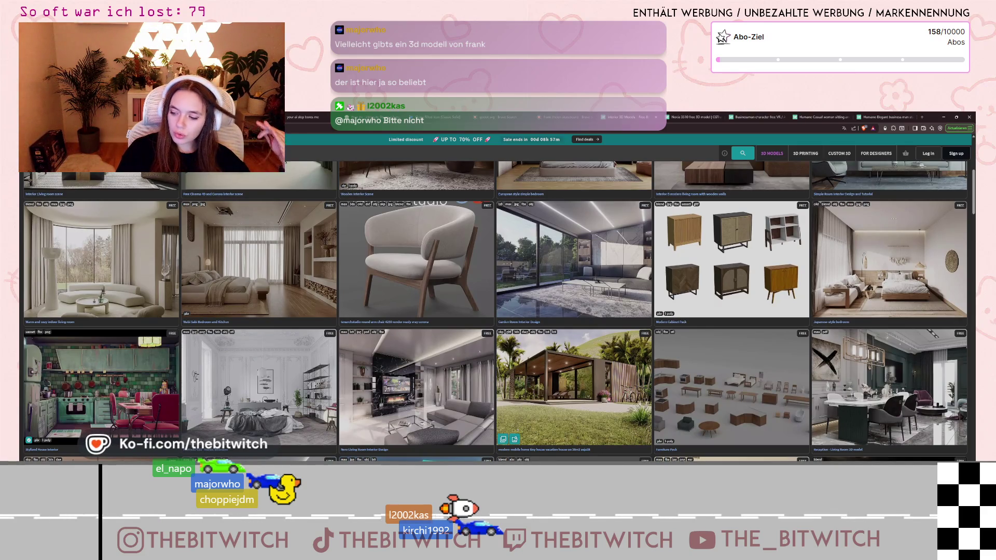
scroll(586, 395, "down", 3)
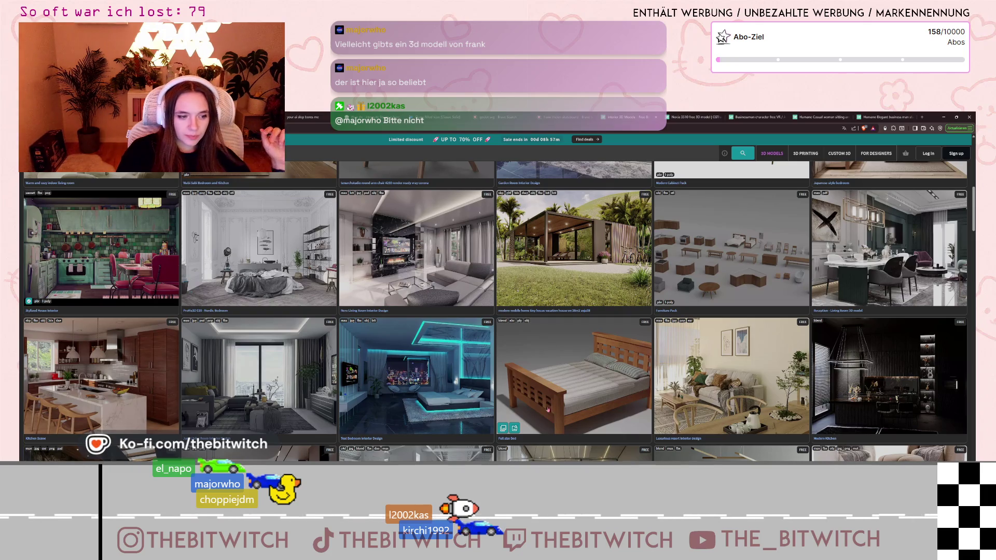
scroll(541, 413, "down", 3)
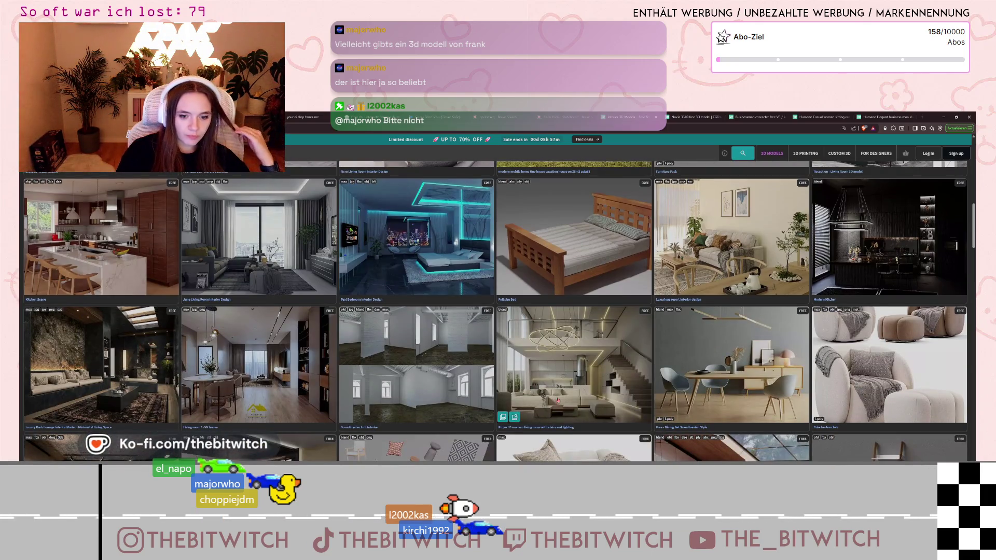
scroll(570, 409, "down", 3)
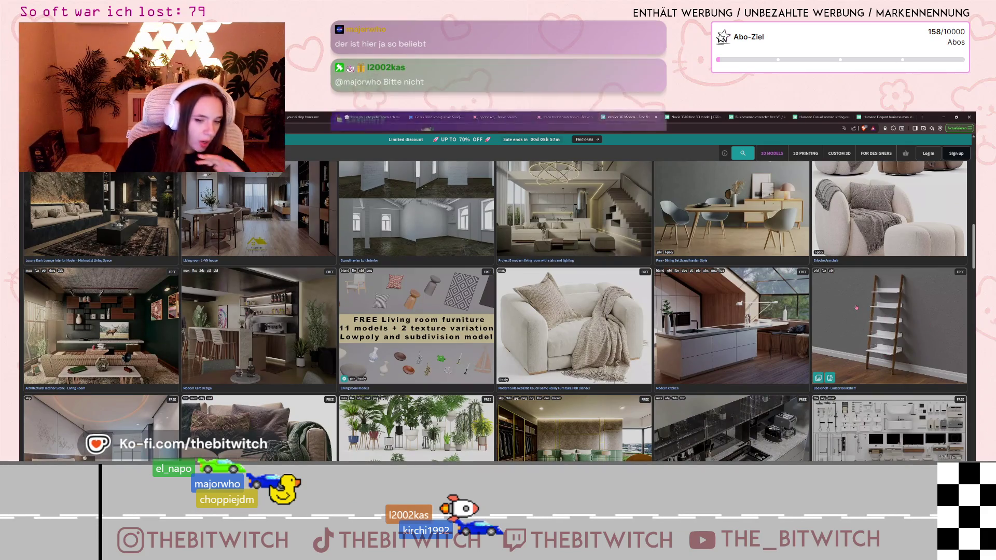
scroll(845, 326, "down", 3)
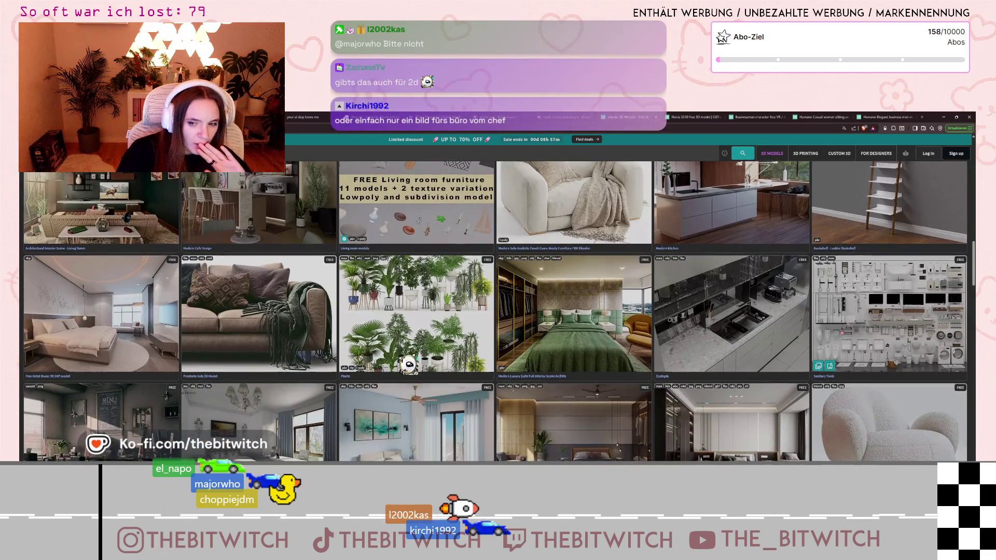
scroll(840, 332, "down", 5)
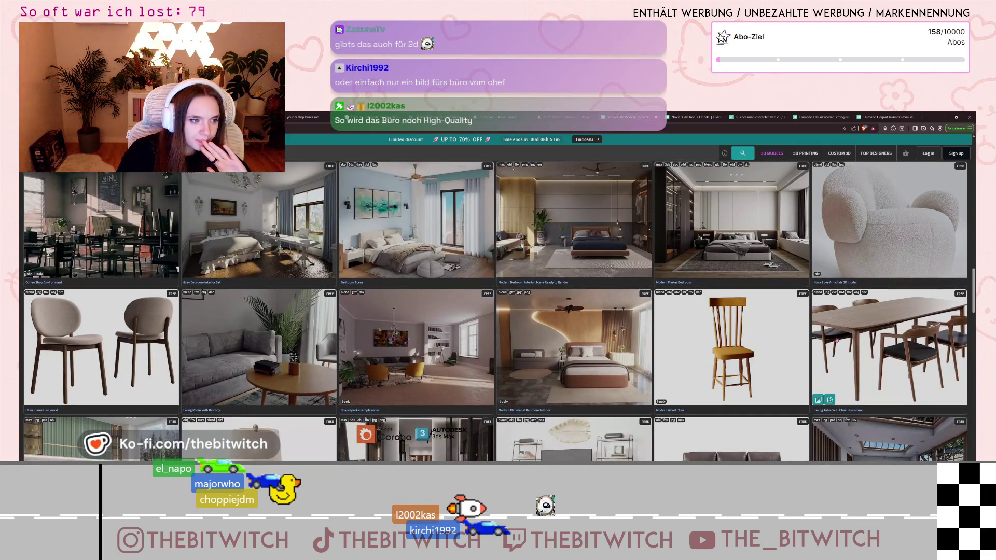
scroll(834, 343, "down", 3)
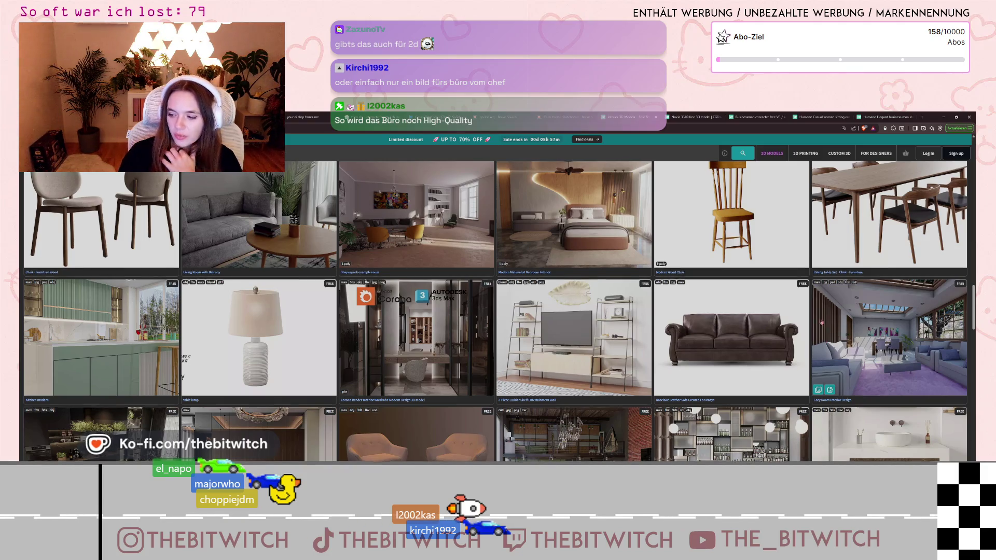
scroll(827, 339, "down", 10)
scroll(713, 332, "up", 7)
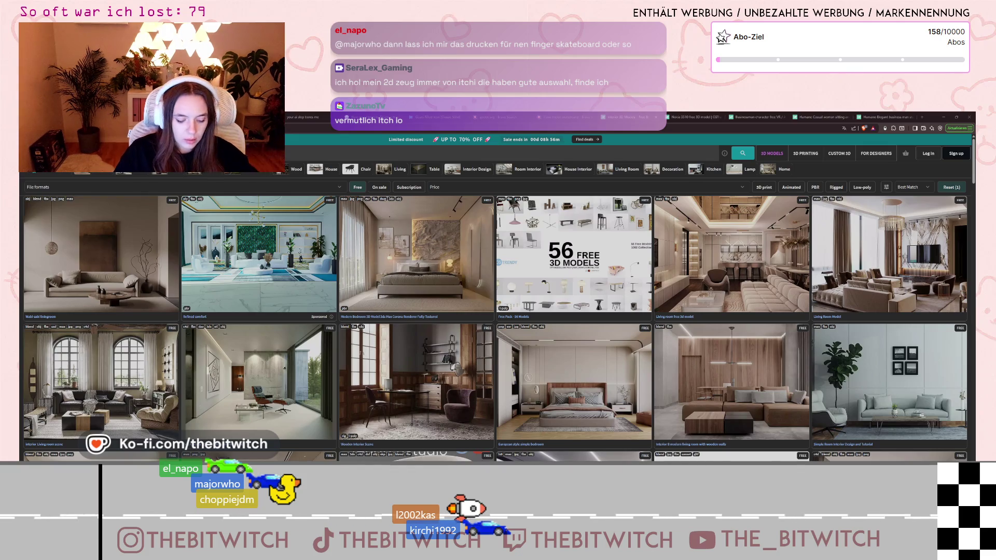
Open a new browser tab and bring up results for game assets.
left_click(920, 115)
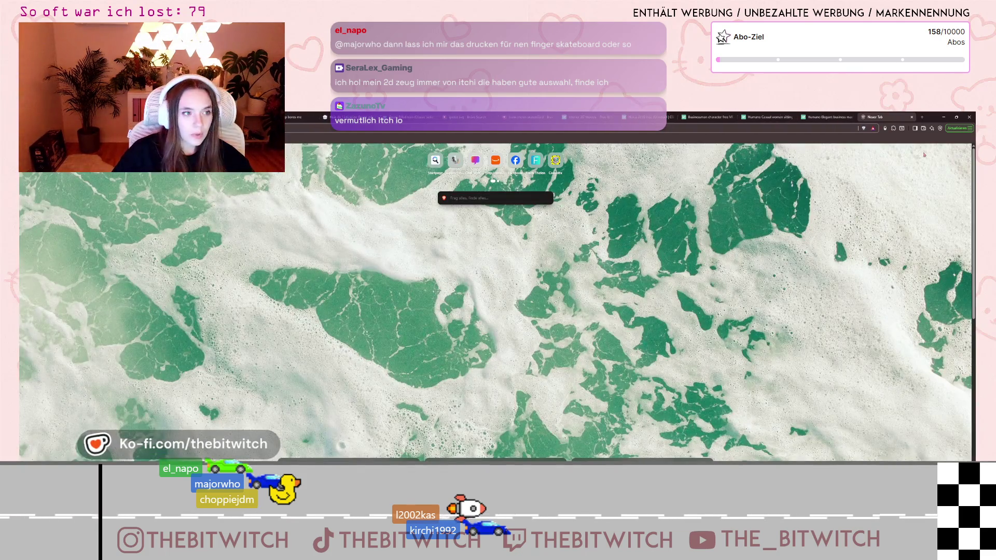
key("ctrl+shift+t")
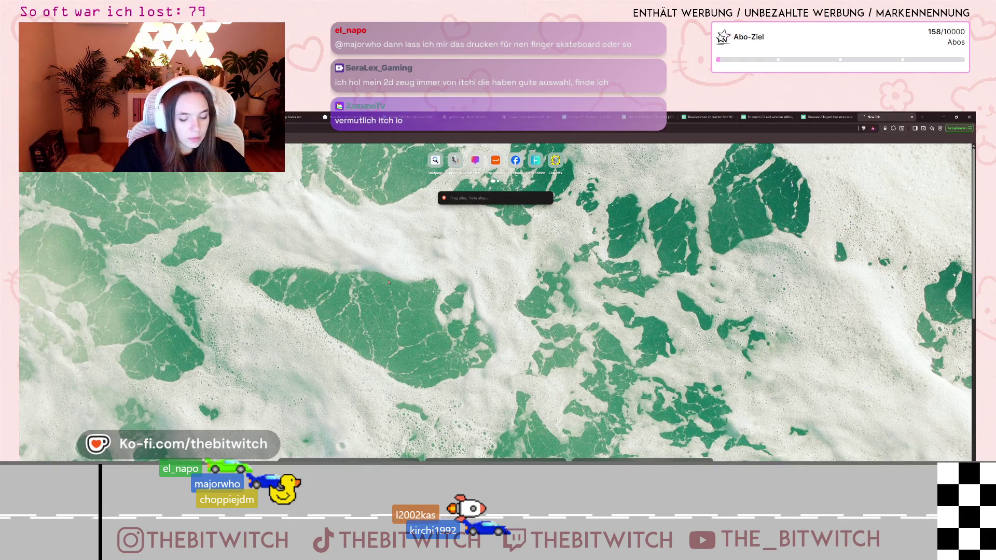
mouse_move(249, 143)
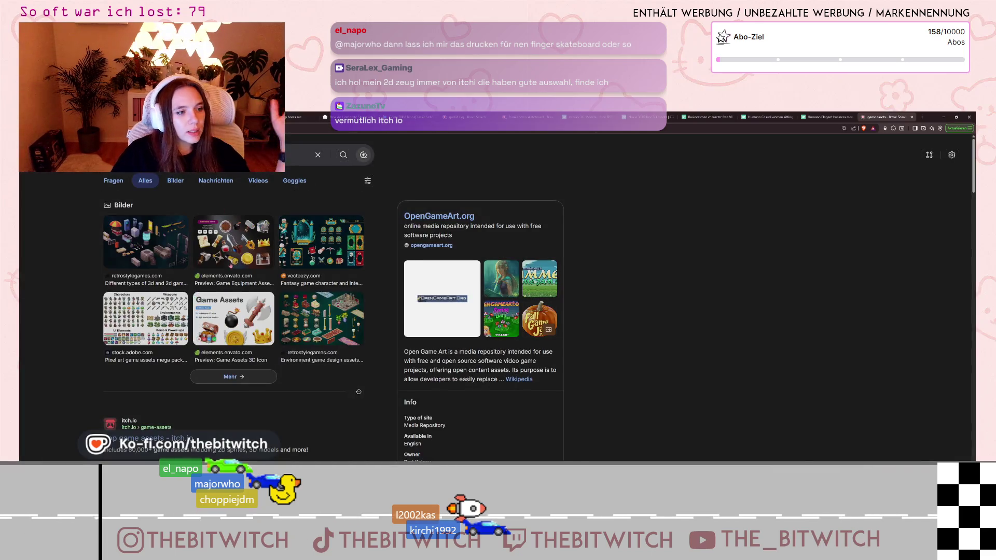
scroll(233, 285, "down", 3)
Open itch.io's Top Game assets page (103,220 results) and preview packs like Tiny Swords.
left_click(137, 328)
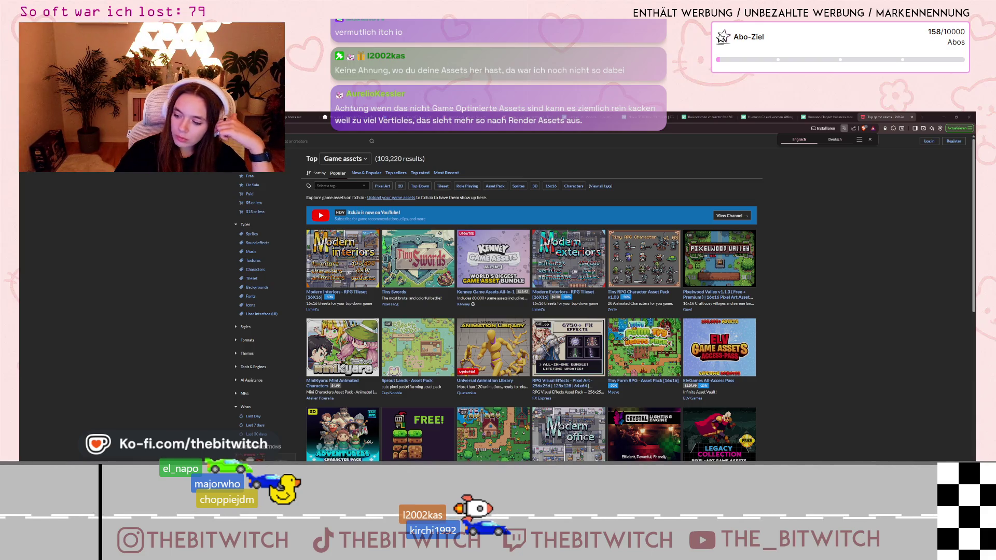
mouse_move(724, 326)
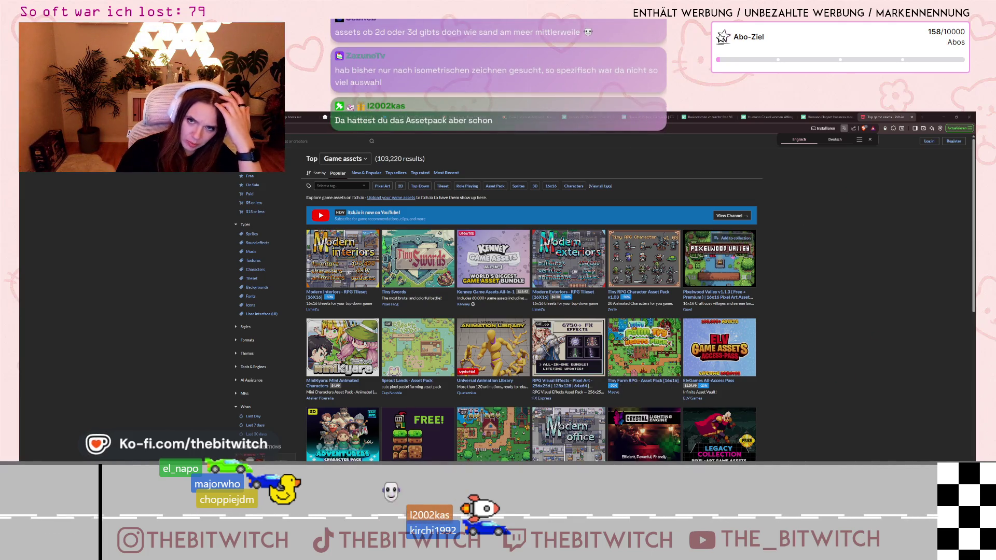
mouse_move(719, 262)
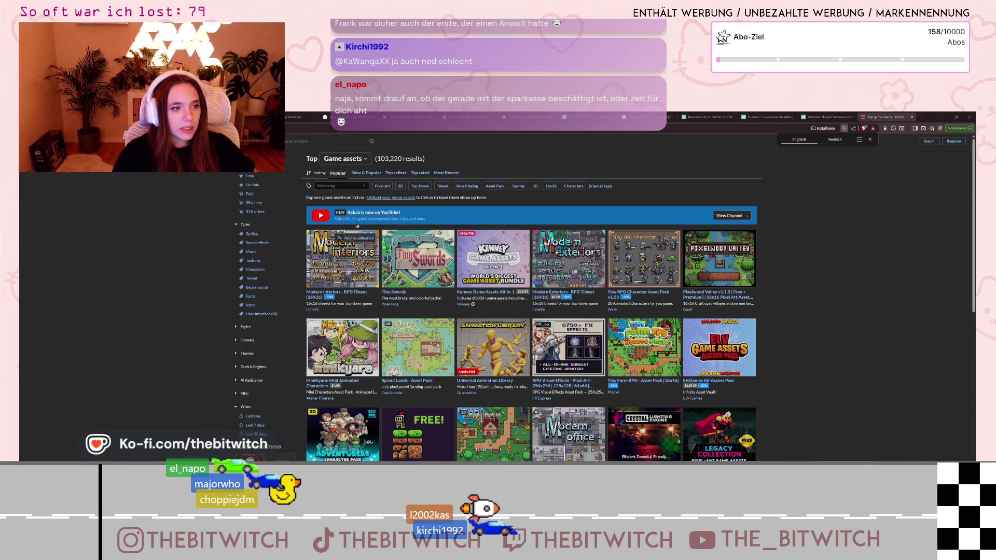
left_click(400, 186)
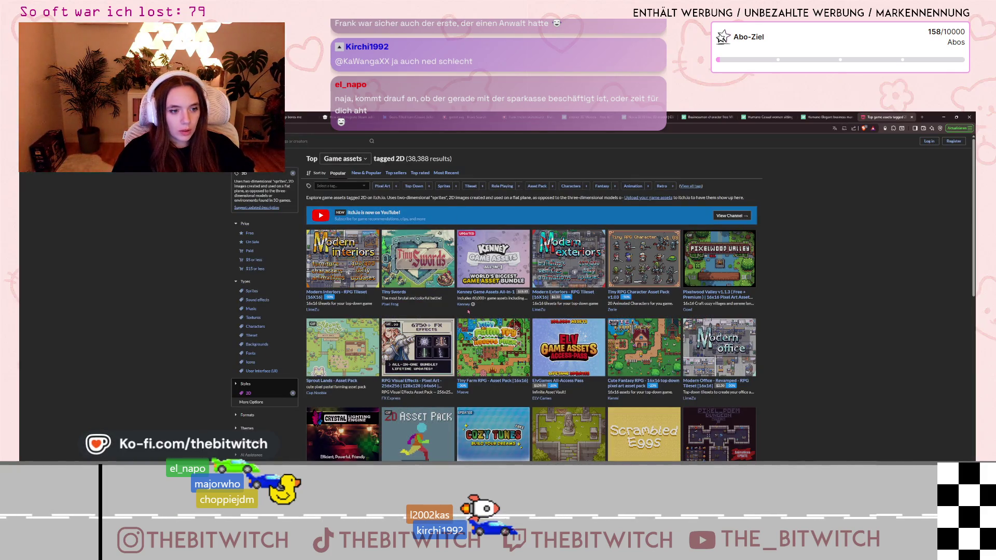
mouse_move(609, 347)
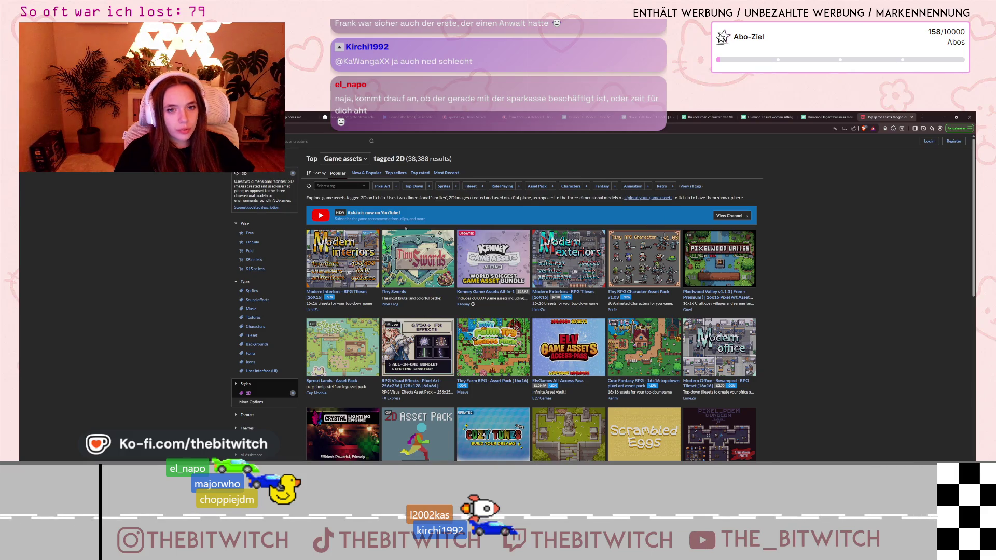
left_click(249, 233)
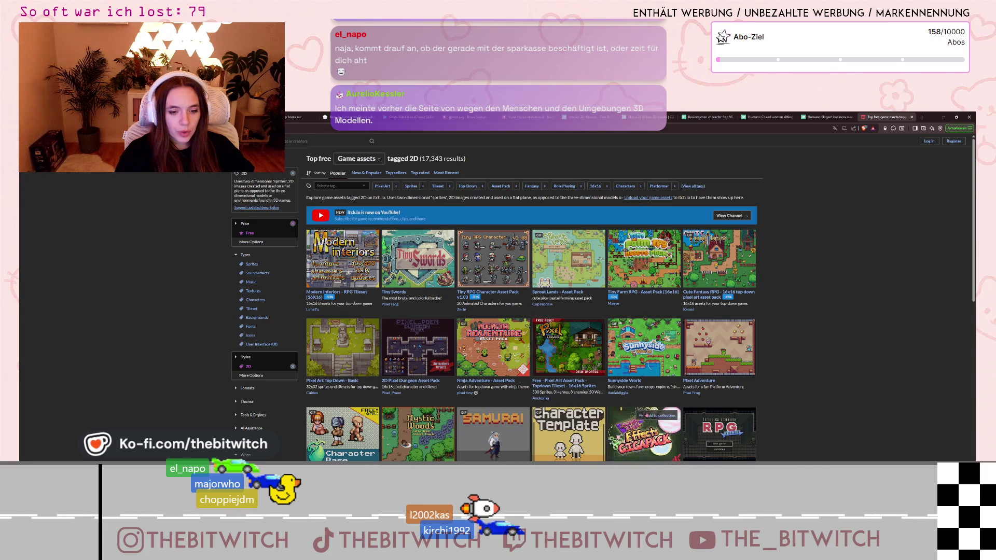
mouse_move(644, 435)
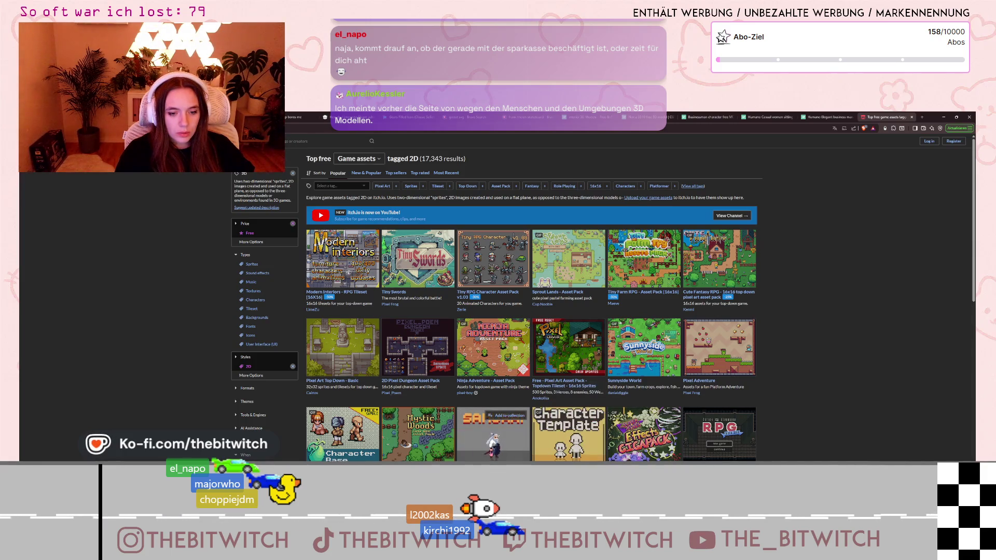
mouse_move(493, 436)
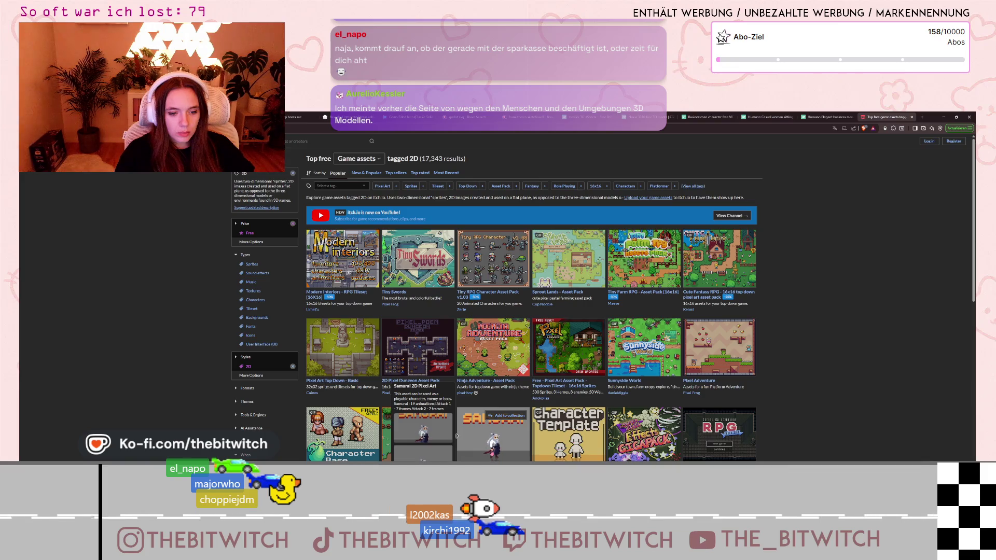
mouse_move(493, 347)
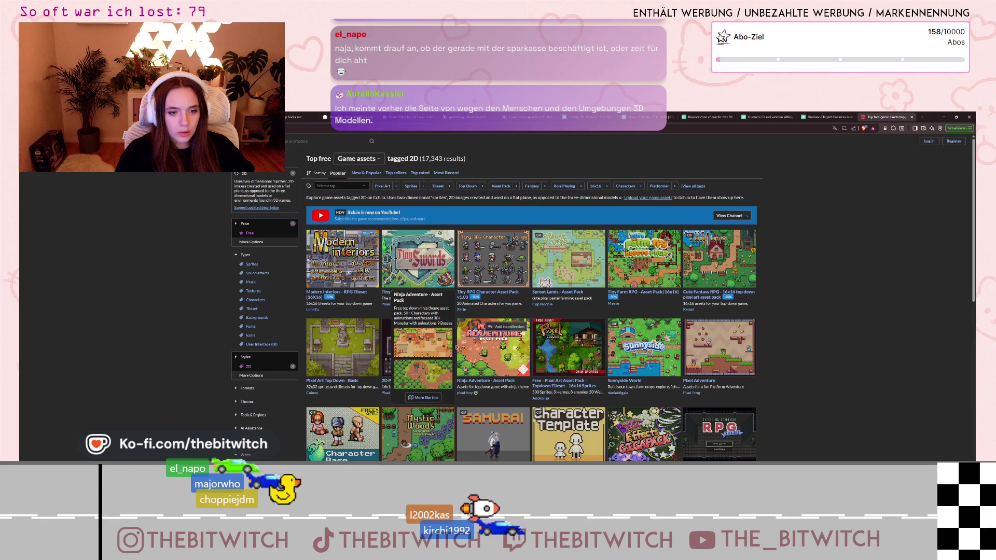
Scroll down the free 2D assets list to the Winter Forest and DarkCave Assets packs.
scroll(771, 395, "down", 10)
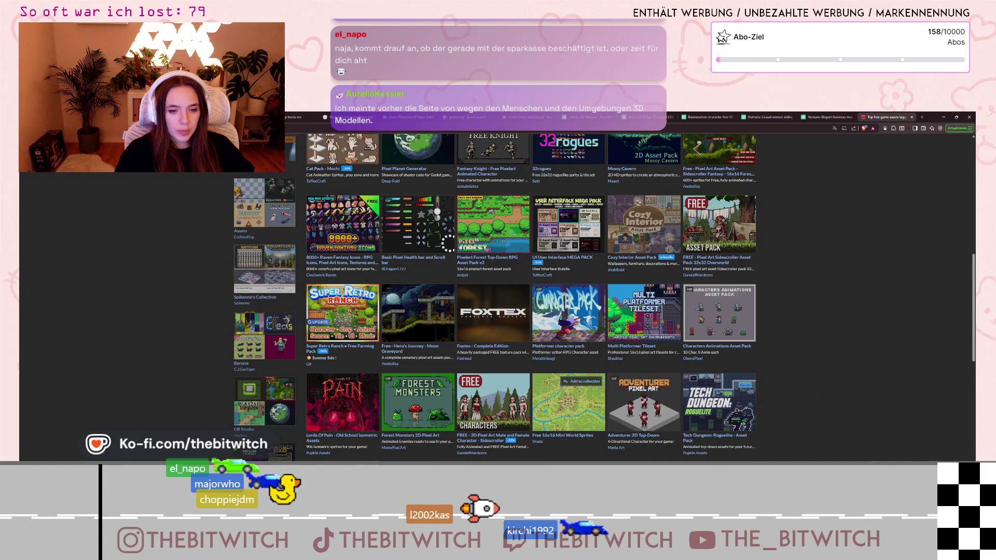
scroll(570, 405, "down", 2)
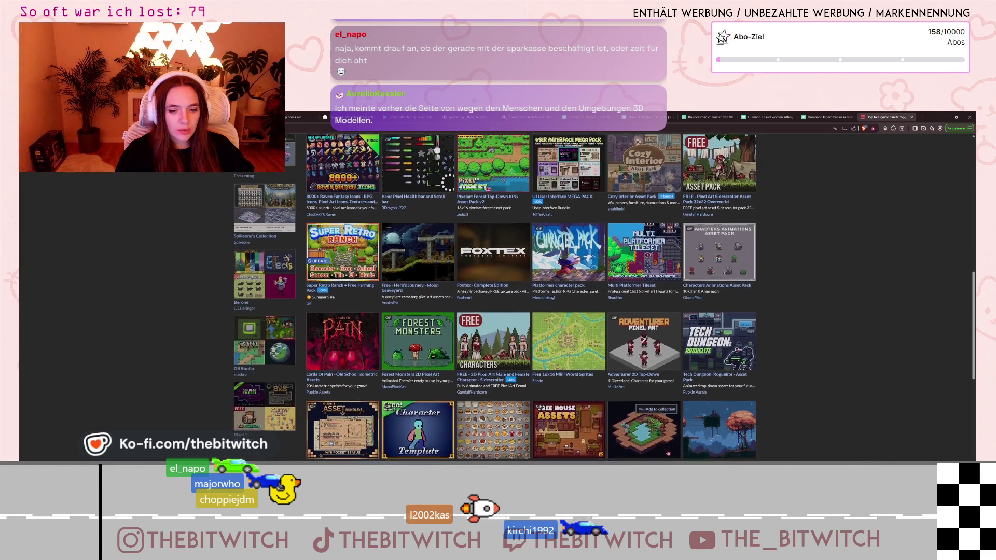
mouse_move(655, 419)
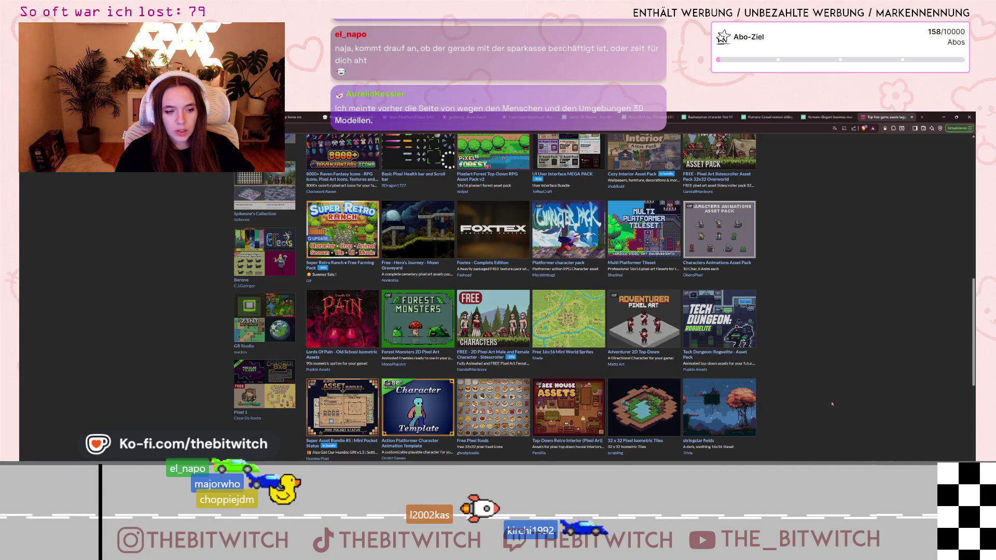
scroll(860, 400, "down", 3)
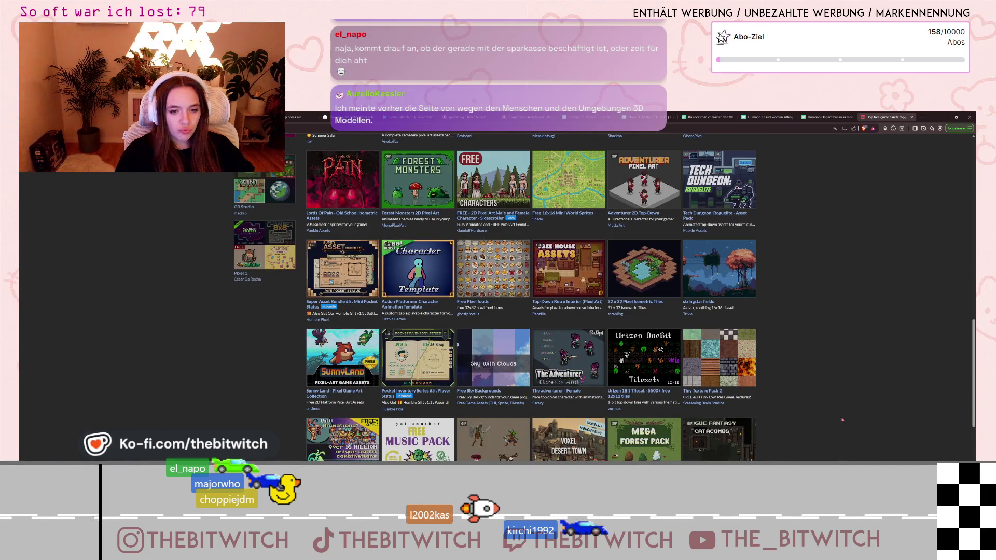
scroll(837, 424, "down", 3)
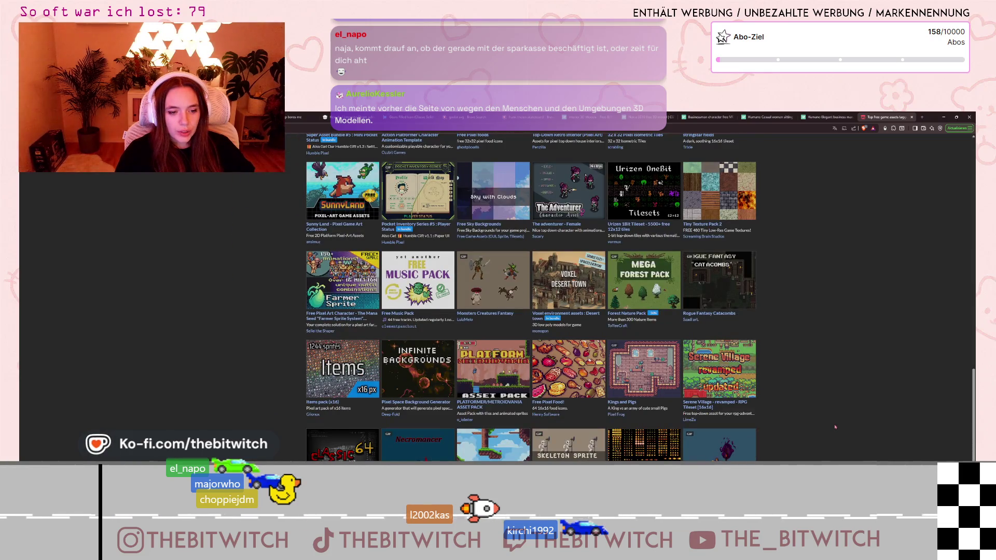
scroll(835, 427, "down", 4)
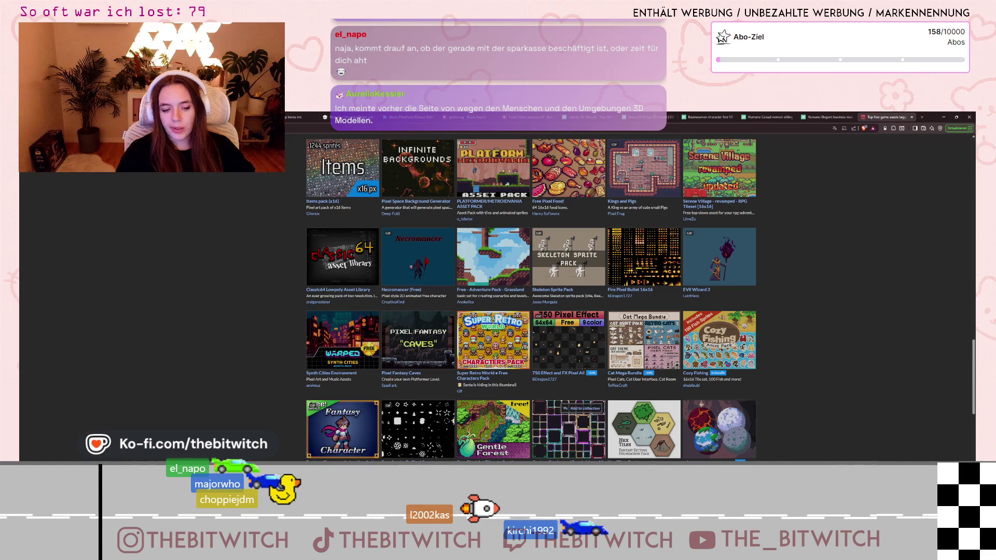
scroll(771, 300, "down", 3)
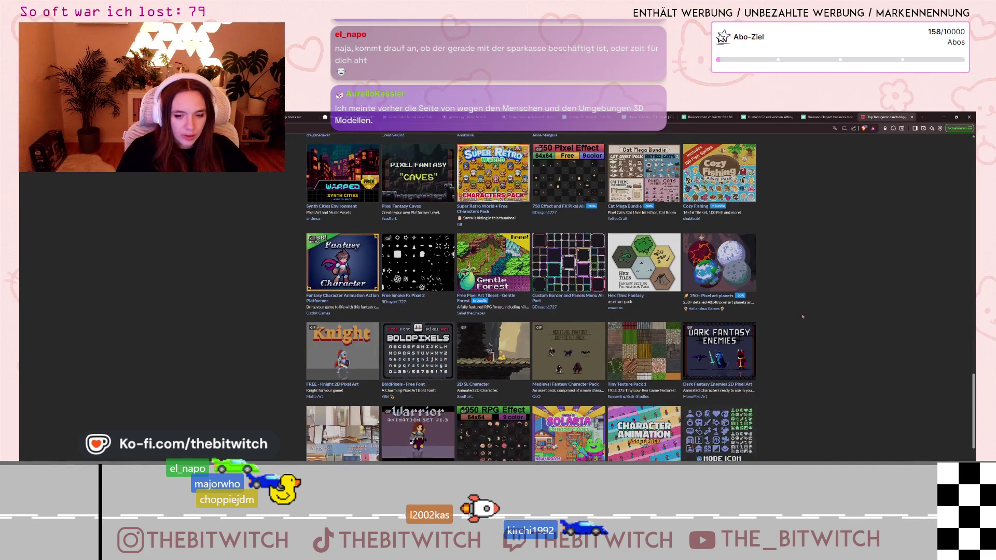
scroll(806, 332, "down", 2)
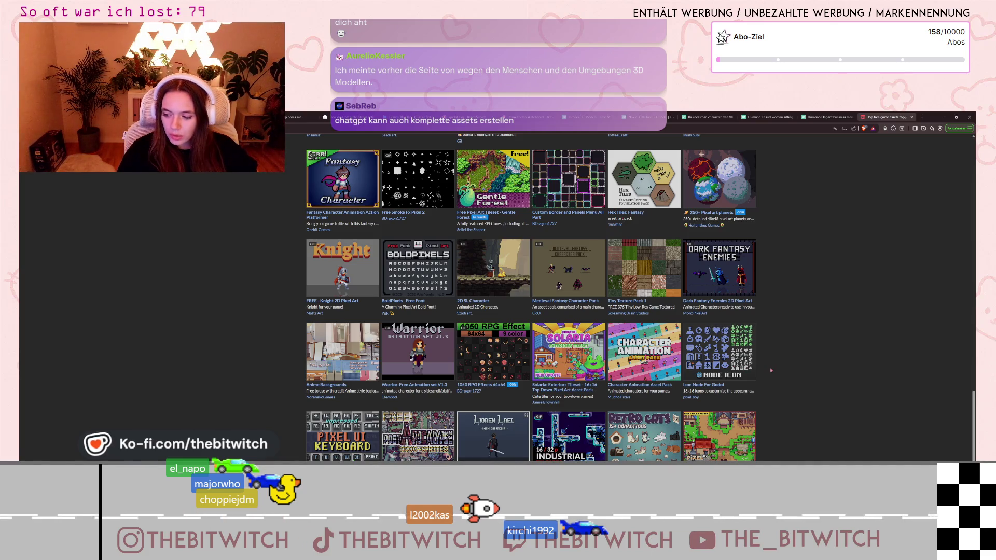
scroll(770, 370, "down", 2)
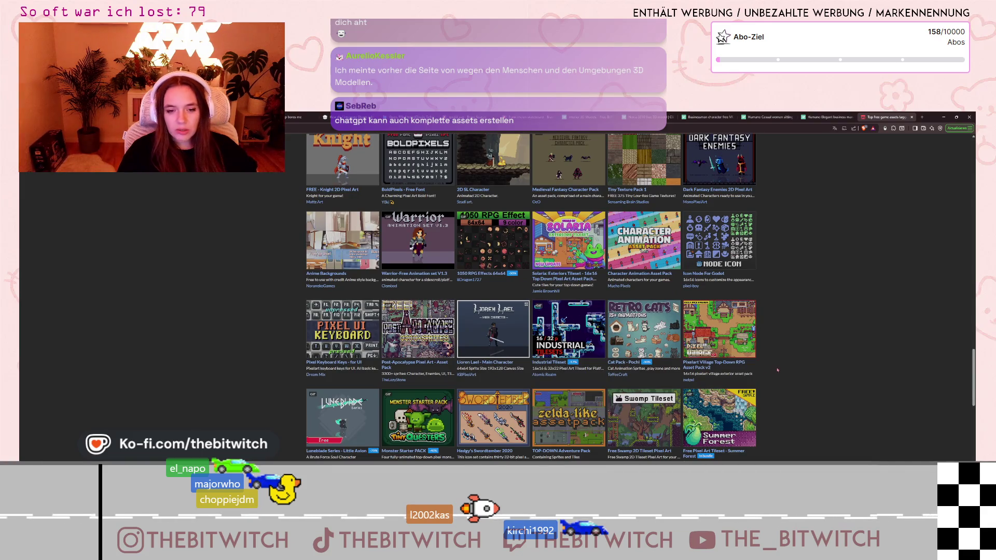
scroll(797, 380, "down", 3)
scroll(833, 370, "down", 3)
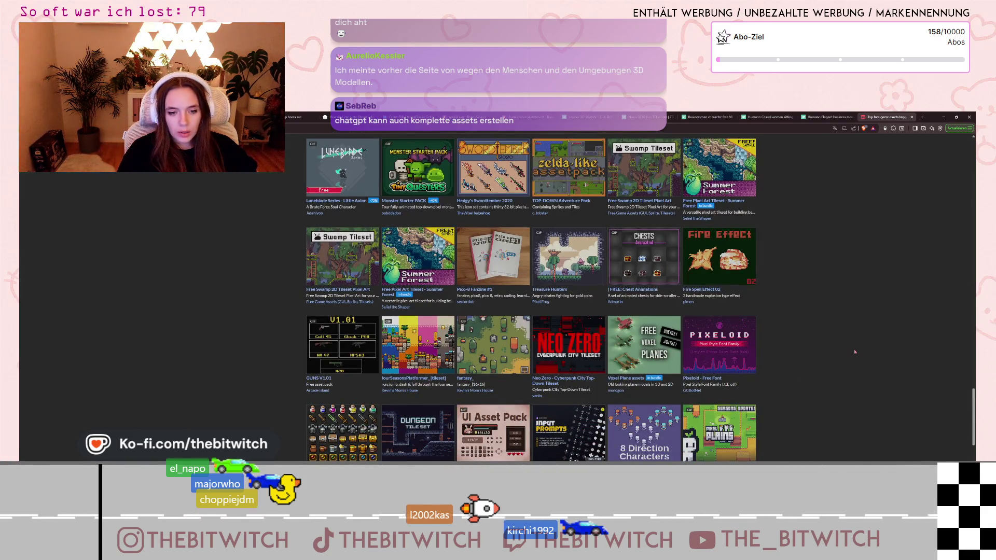
scroll(855, 352, "down", 3)
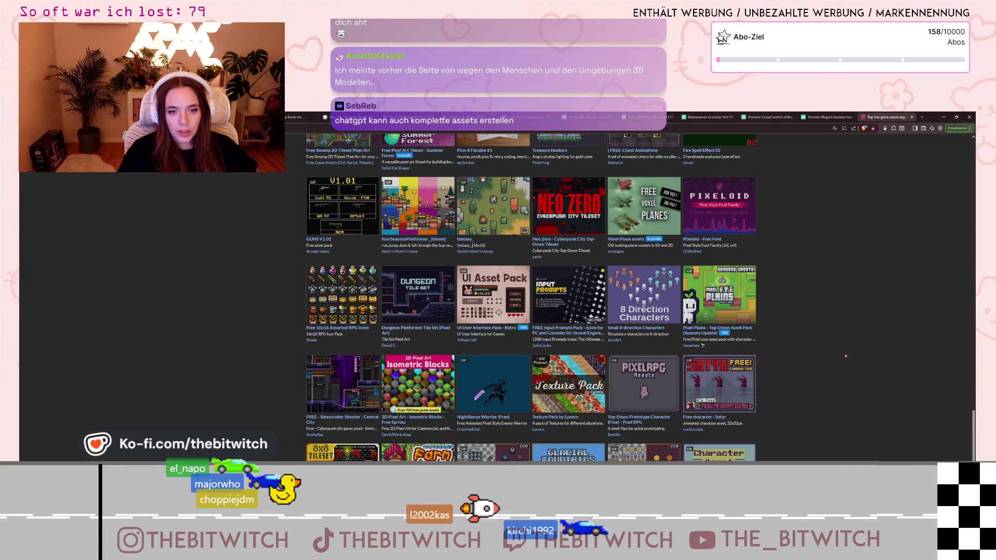
scroll(846, 356, "down", 2)
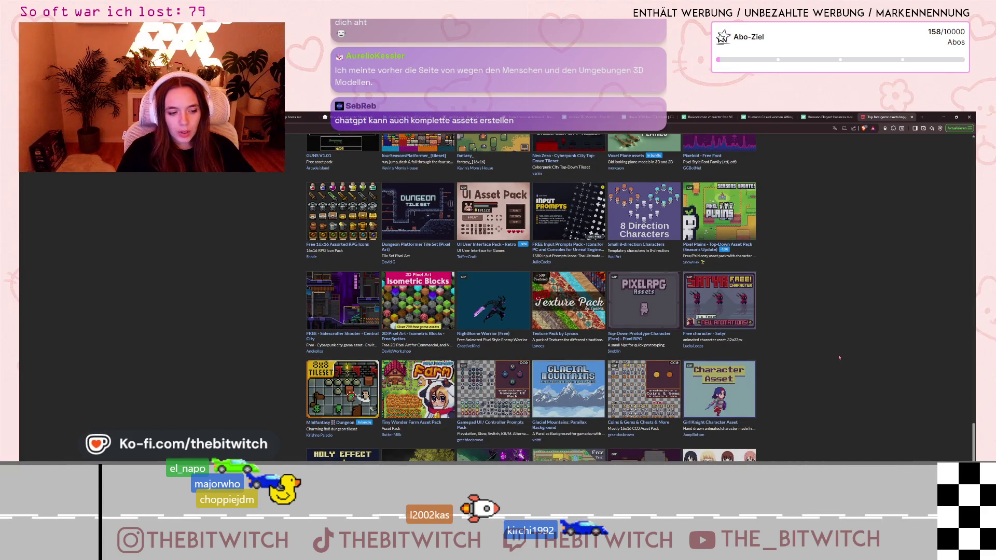
scroll(837, 361, "down", 2)
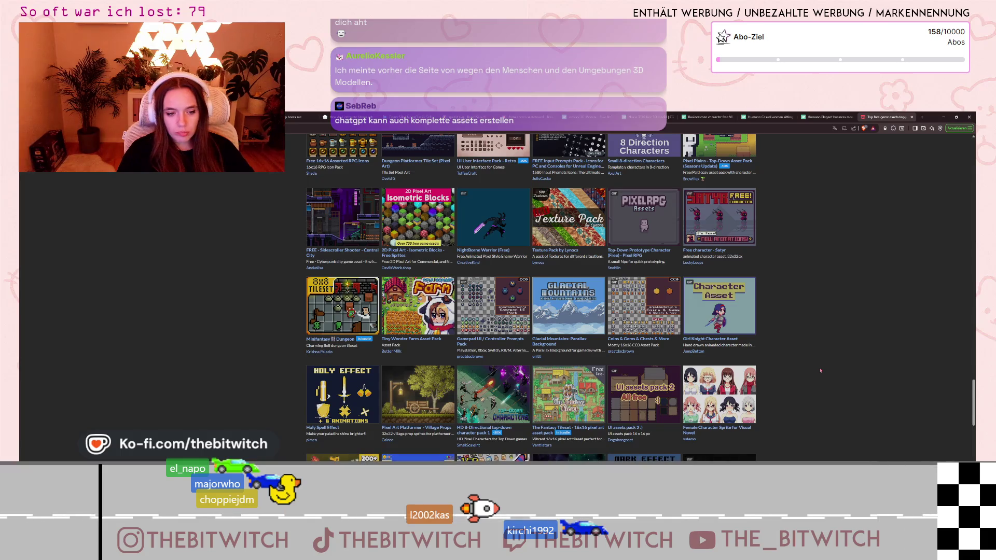
scroll(787, 389, "down", 3)
scroll(787, 389, "down", 3)
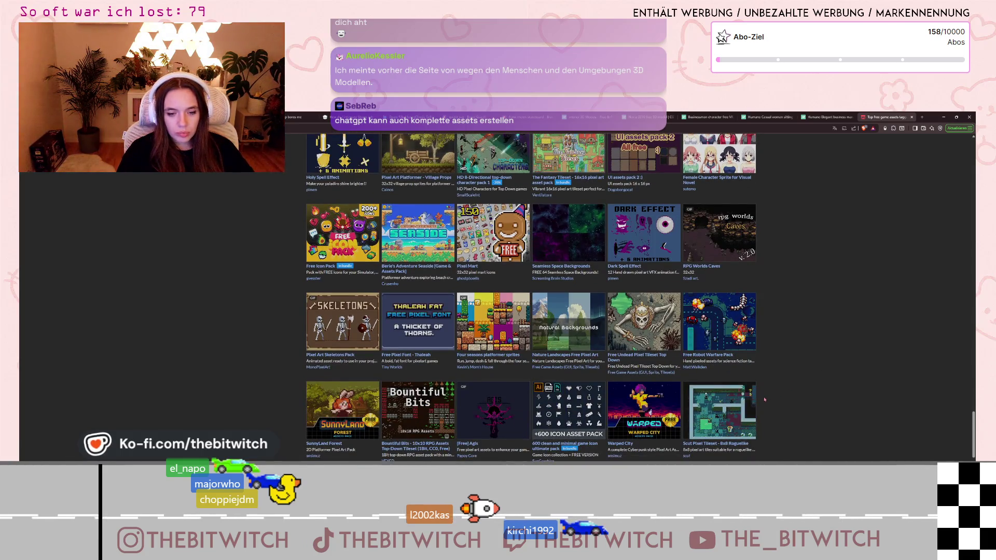
scroll(759, 391, "down", 2)
scroll(760, 391, "down", 3)
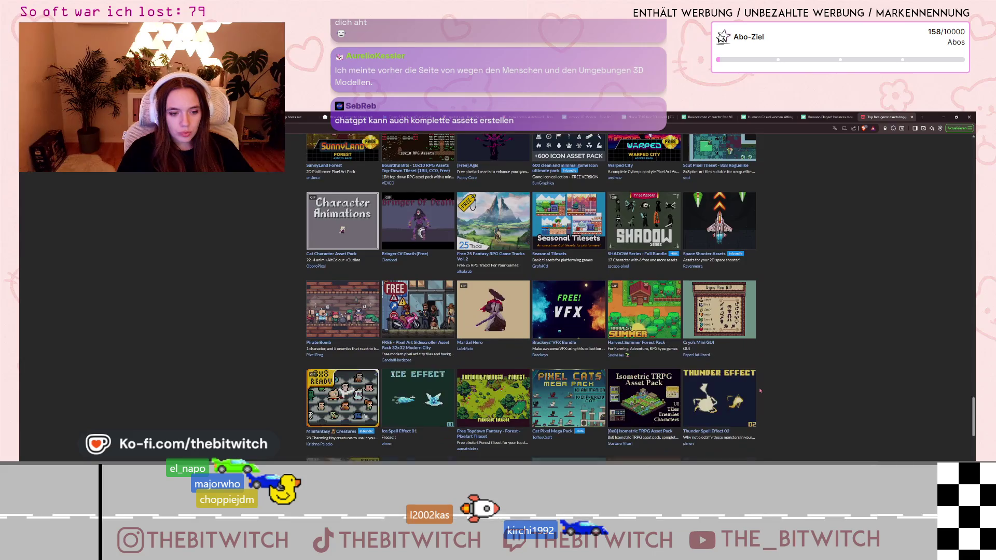
scroll(771, 380, "down", 3)
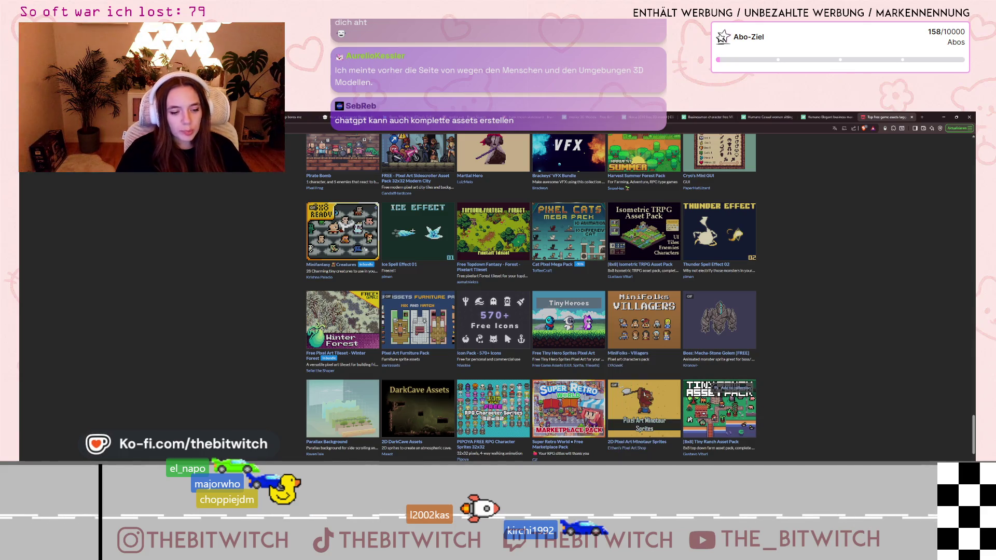
scroll(860, 378, "down", 2)
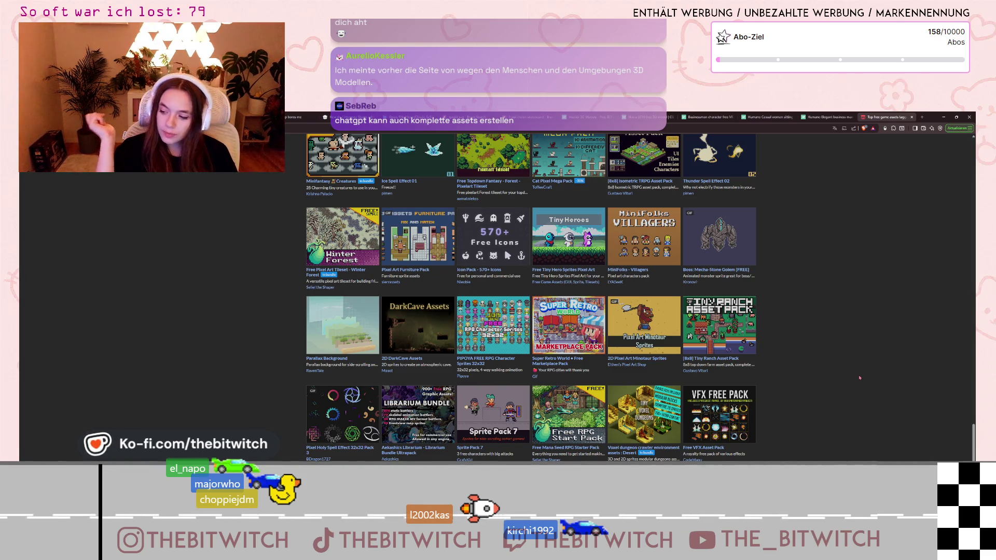
Scroll past Public Pixel Font, then back up to the Pixel UI Keyboard and Luneblade packs.
scroll(770, 338, "down", 5)
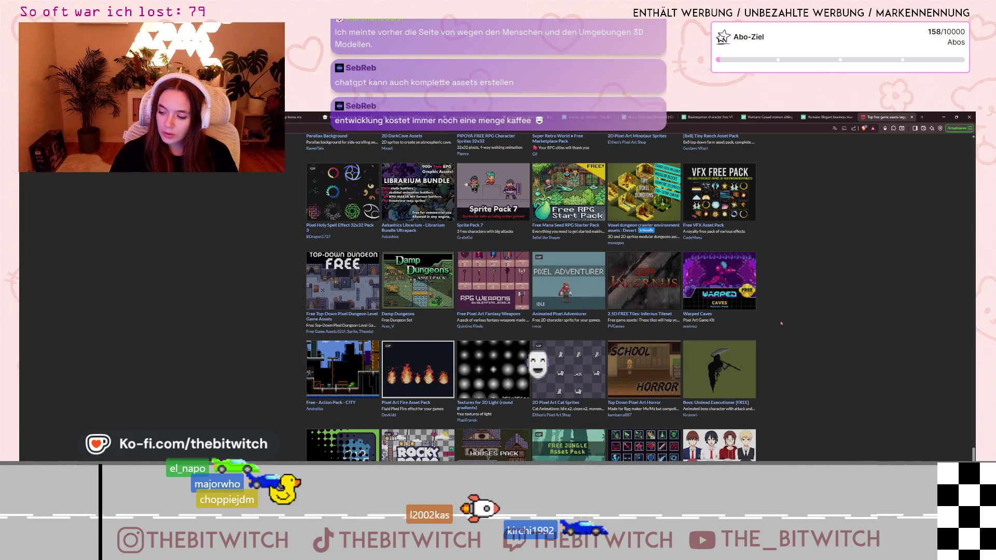
scroll(787, 330, "down", 5)
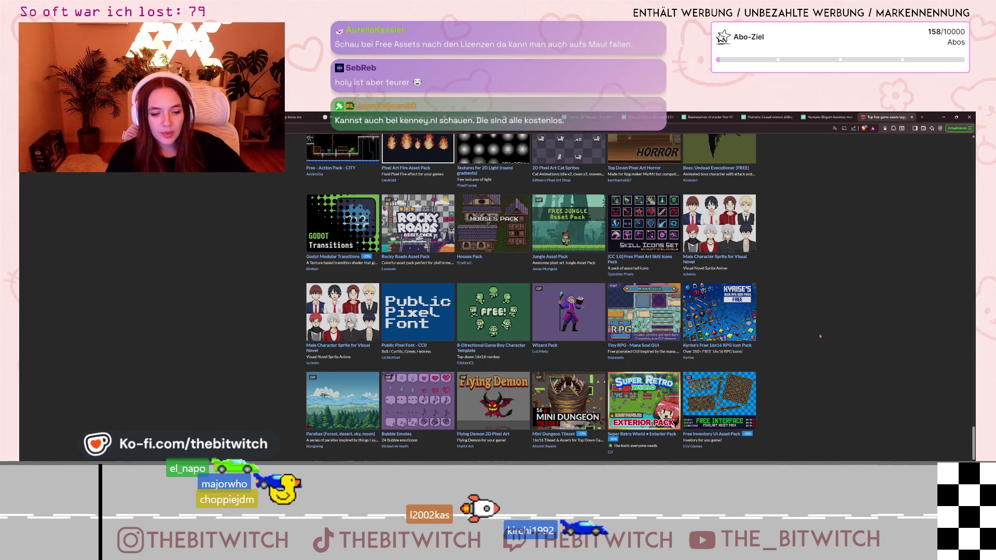
scroll(842, 335, "down", 1)
scroll(842, 334, "down", 3)
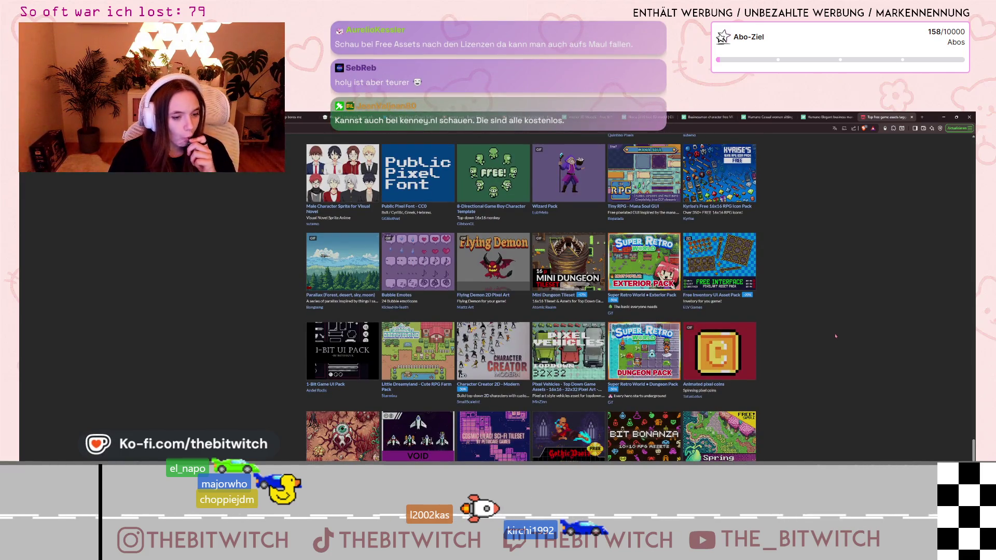
scroll(836, 336, "down", 2)
scroll(825, 350, "down", 7)
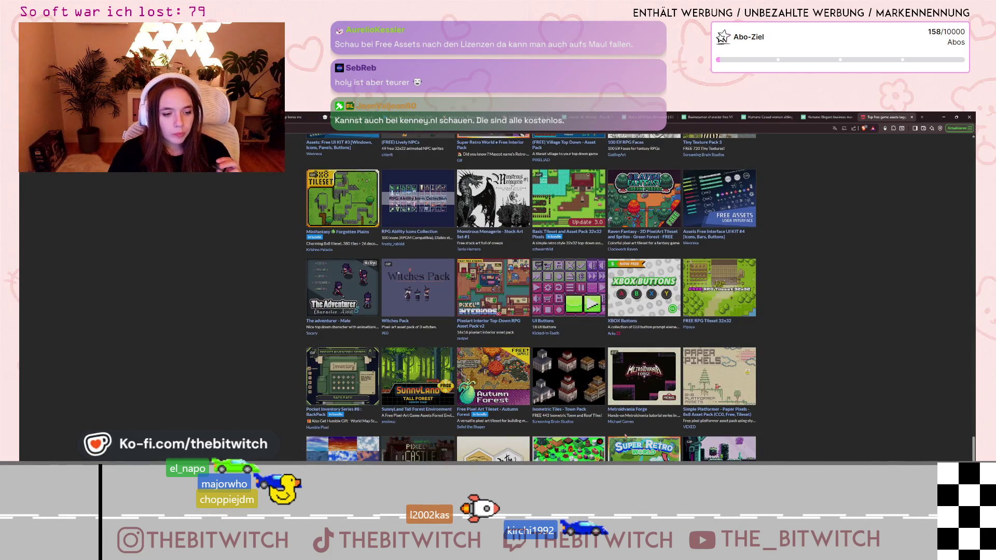
scroll(670, 412, "down", 3)
scroll(692, 351, "down", 15)
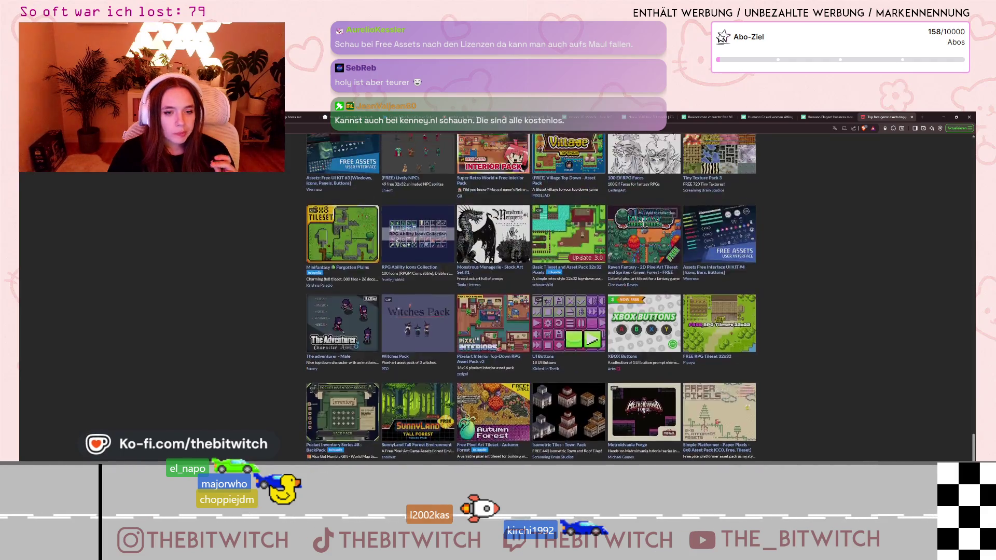
scroll(693, 350, "up", 15)
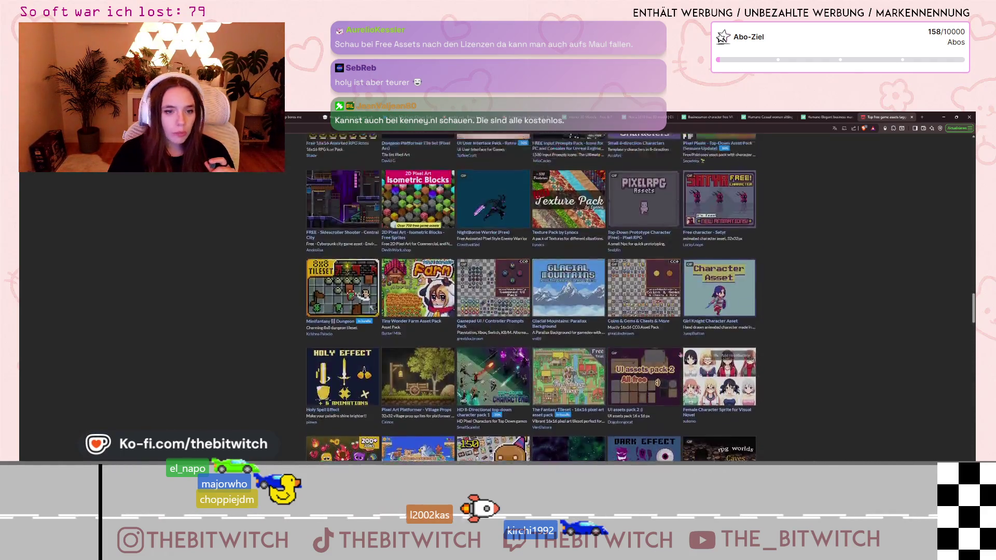